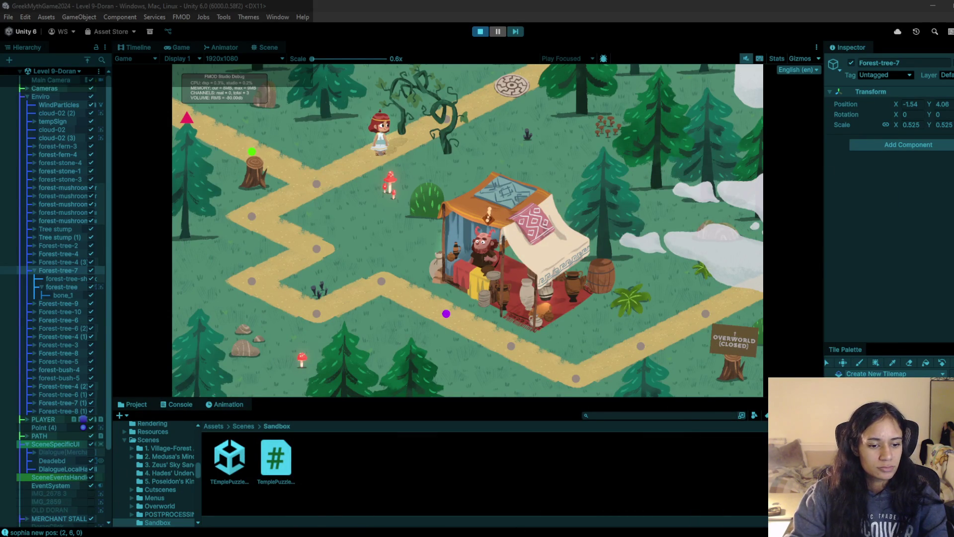
Step: Walk the character to a lower forest-path node, stop the Level 9 playtest, and bring up the Puzzle Mechanics sheet
{"action": "left_click", "coordinate": [322, 189]}
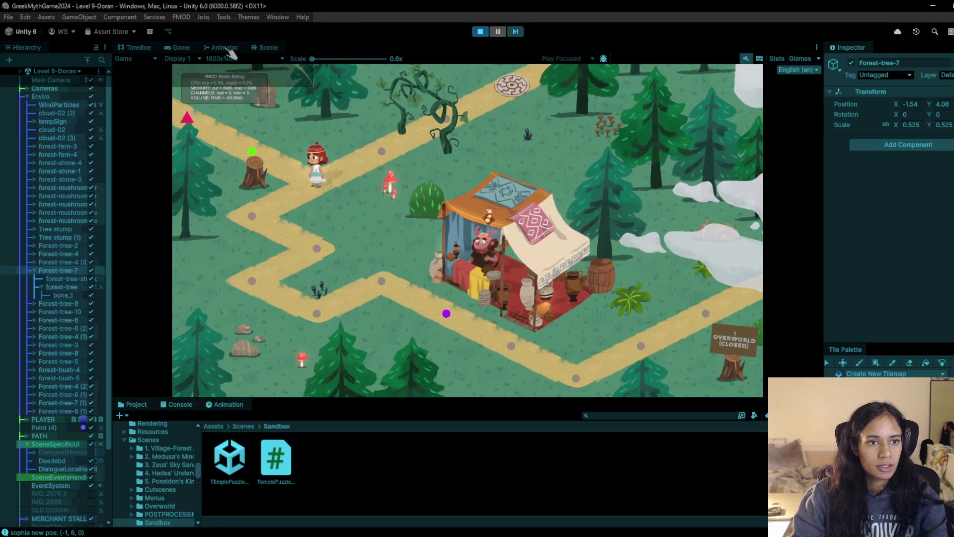
{"action": "left_click", "coordinate": [480, 32]}
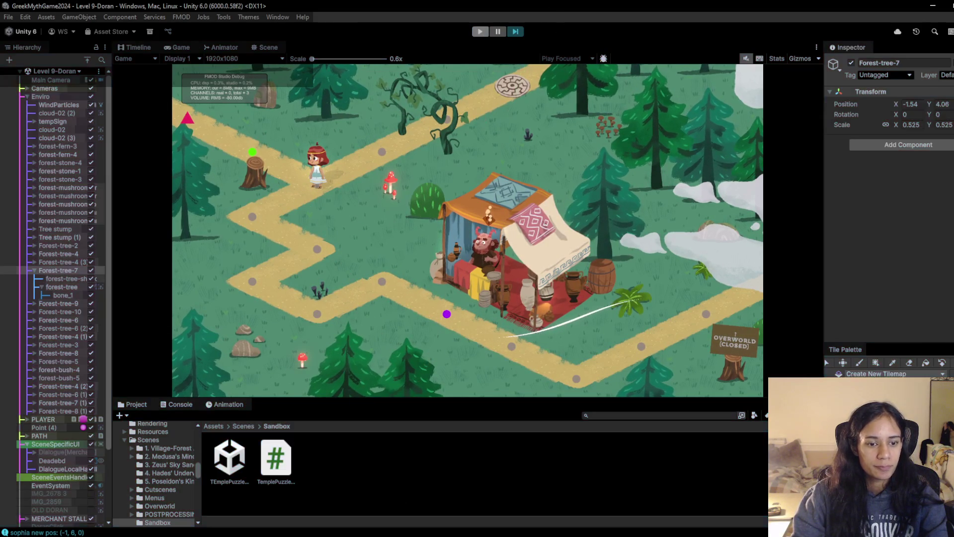
{"action": "mouse_move", "coordinate": [322, 528]}
{"action": "left_click", "coordinate": [268, 512]}
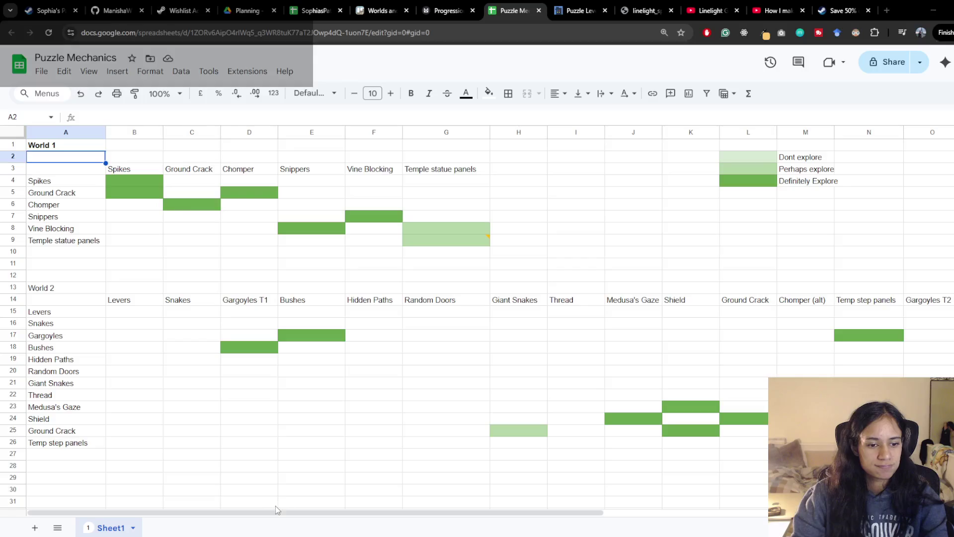
Step: Copy the light-green Perhaps explore legend fill from L3 and apply it to cell E6, undoing a stray paste in E5
{"action": "left_click", "coordinate": [316, 180]}
{"action": "left_click", "coordinate": [313, 195]}
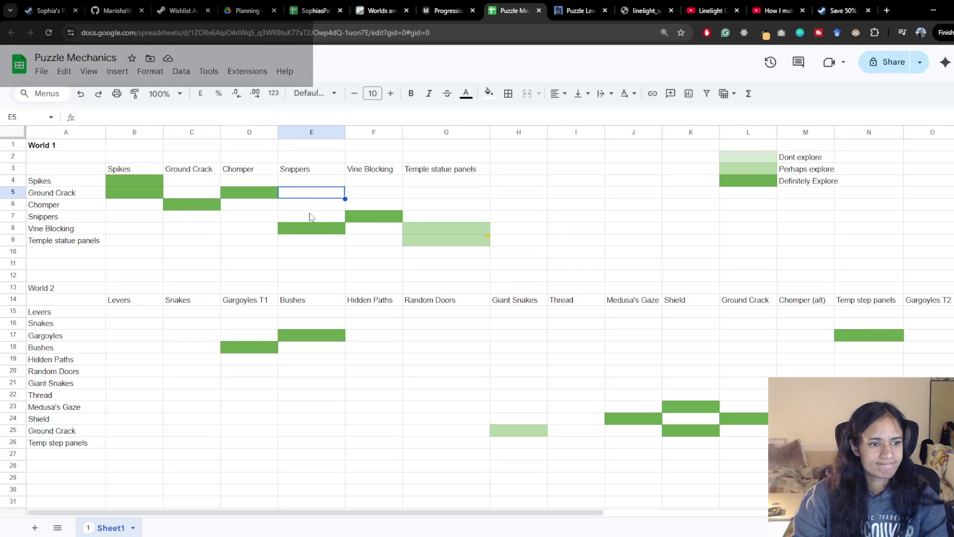
{"action": "left_click", "coordinate": [318, 205]}
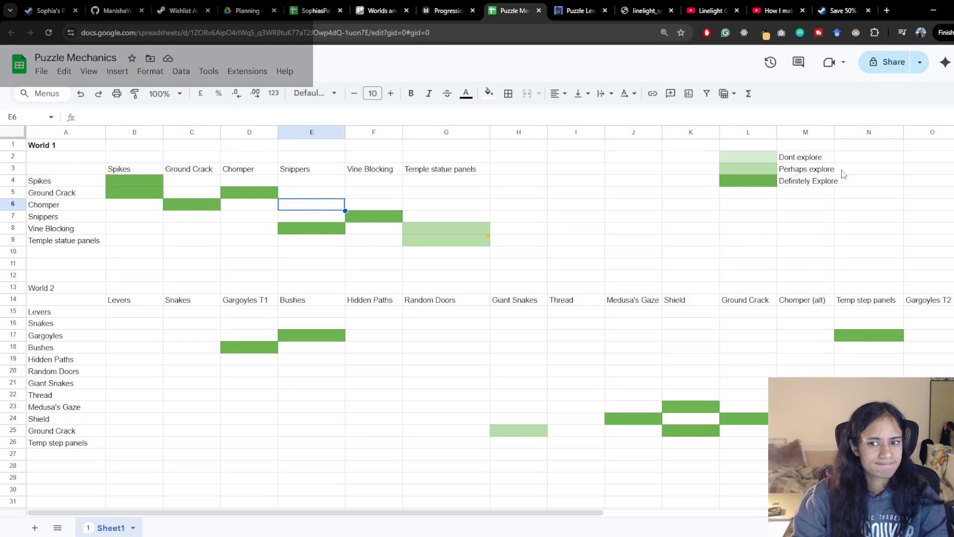
{"action": "left_click", "coordinate": [748, 169]}
{"action": "key", "text": "ctrl+c"}
{"action": "left_click", "coordinate": [328, 194]}
{"action": "key", "text": "ctrl+v"}
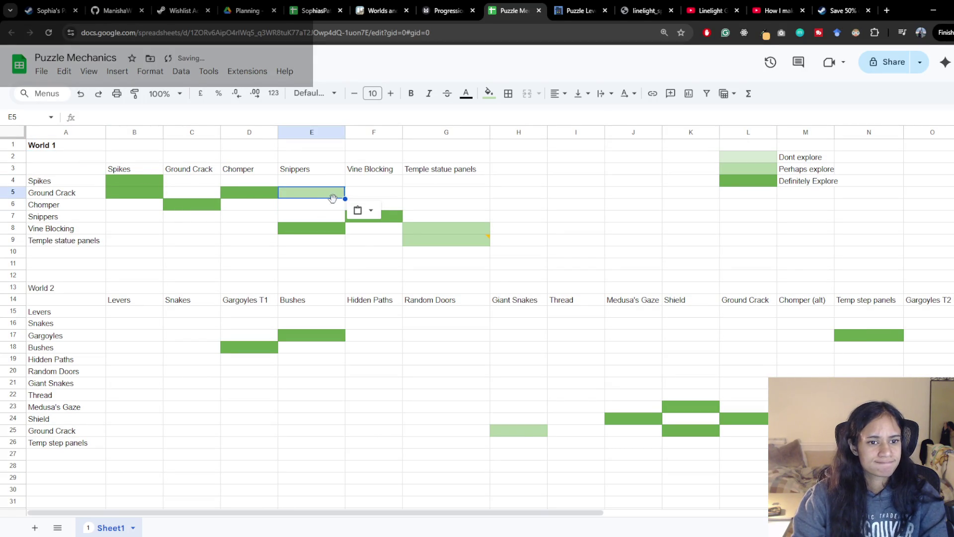
{"action": "key", "text": "ctrl+z"}
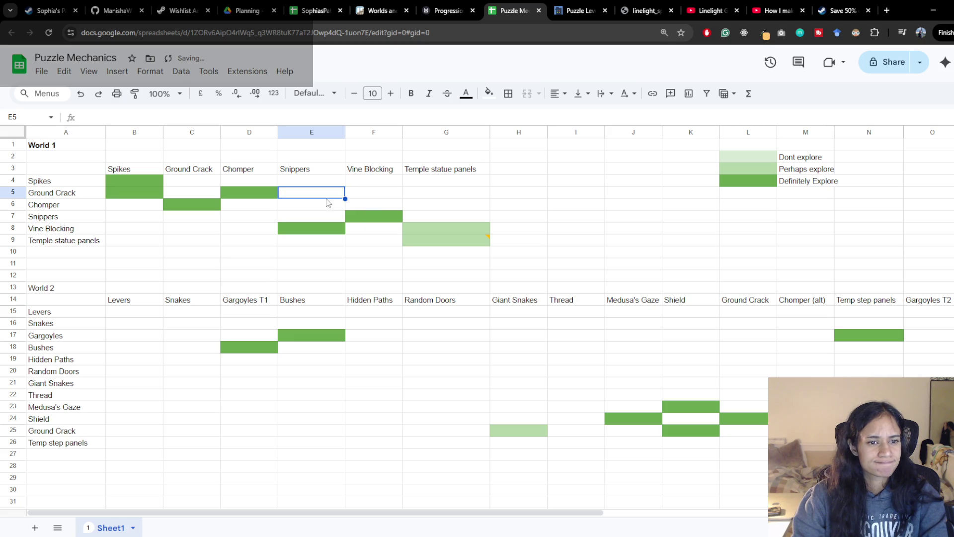
{"action": "left_click", "coordinate": [322, 206]}
{"action": "key", "text": "ctrl+v"}
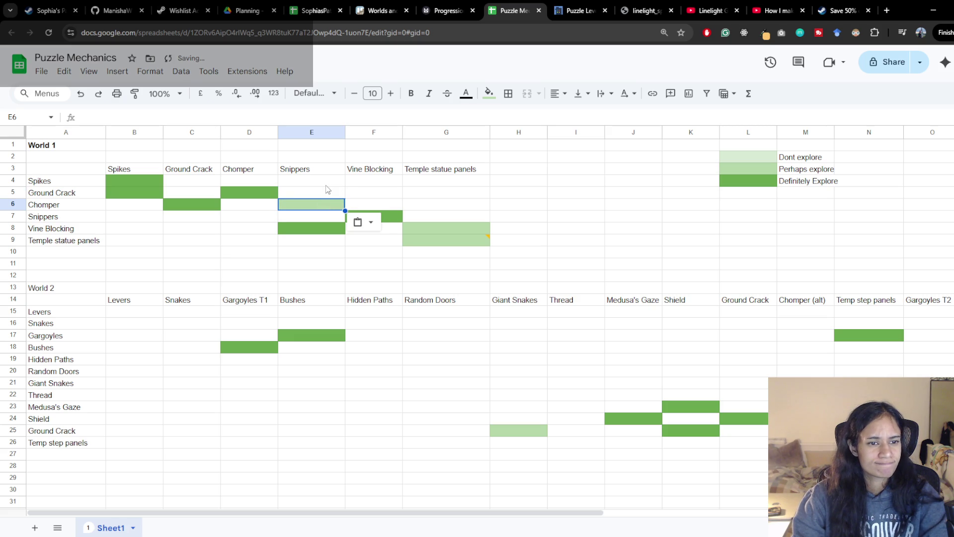
Step: Paste the light-green fill into the Chomper/Snippers cell D7, then return to Unity
{"action": "left_click", "coordinate": [194, 183]}
{"action": "left_click", "coordinate": [195, 218]}
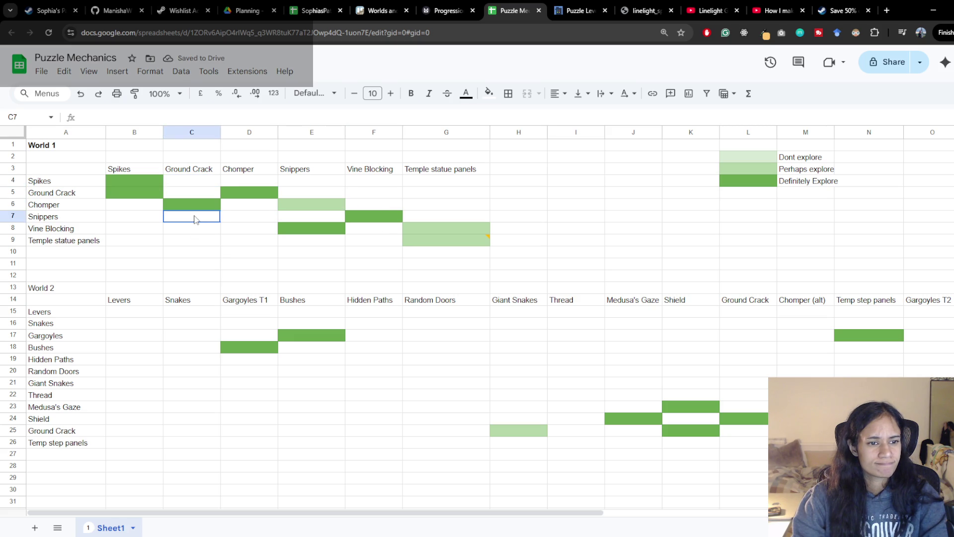
{"action": "left_click", "coordinate": [246, 219]}
{"action": "key", "text": "ctrl+v"}
{"action": "left_click", "coordinate": [264, 277]}
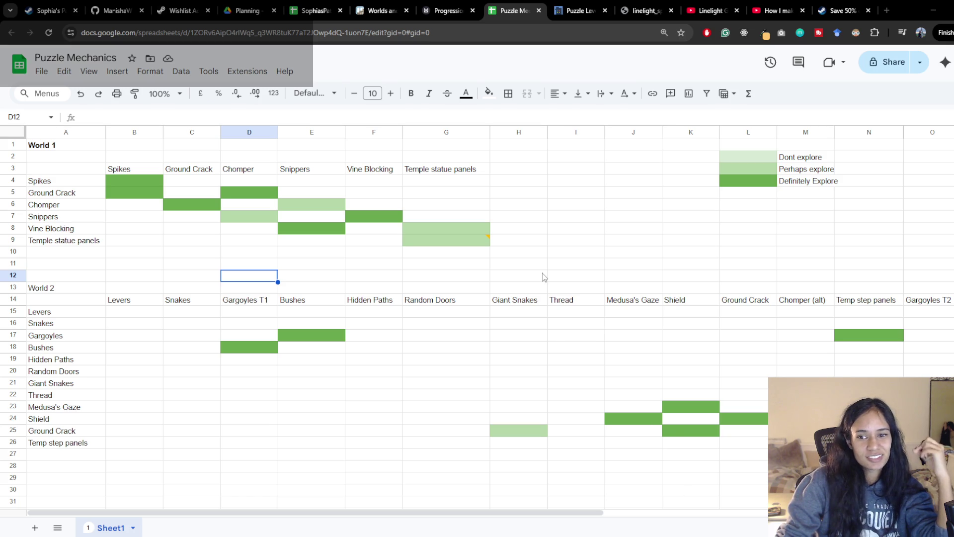
{"action": "mouse_move", "coordinate": [488, 242]}
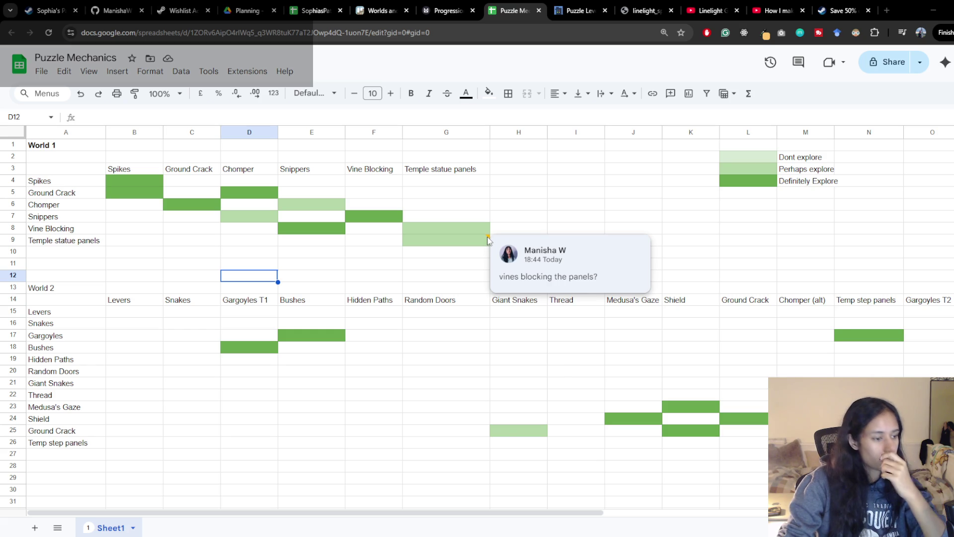
{"action": "key", "text": "alt+Tab"}
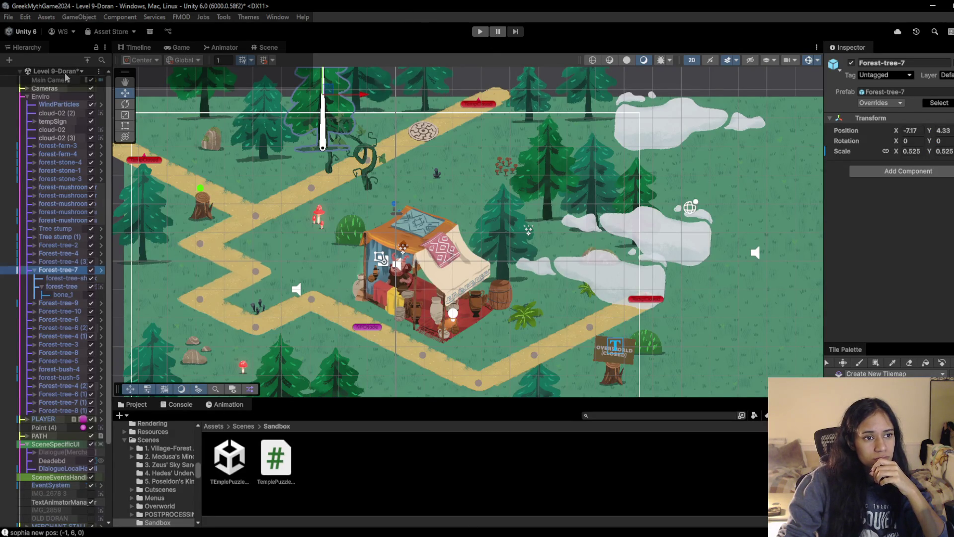
Step: Save the Level 9 changes, load the Level 10 scene, and start it in play mode
{"action": "left_click", "coordinate": [81, 71]}
{"action": "left_click", "coordinate": [41, 219]}
{"action": "left_click", "coordinate": [482, 297]}
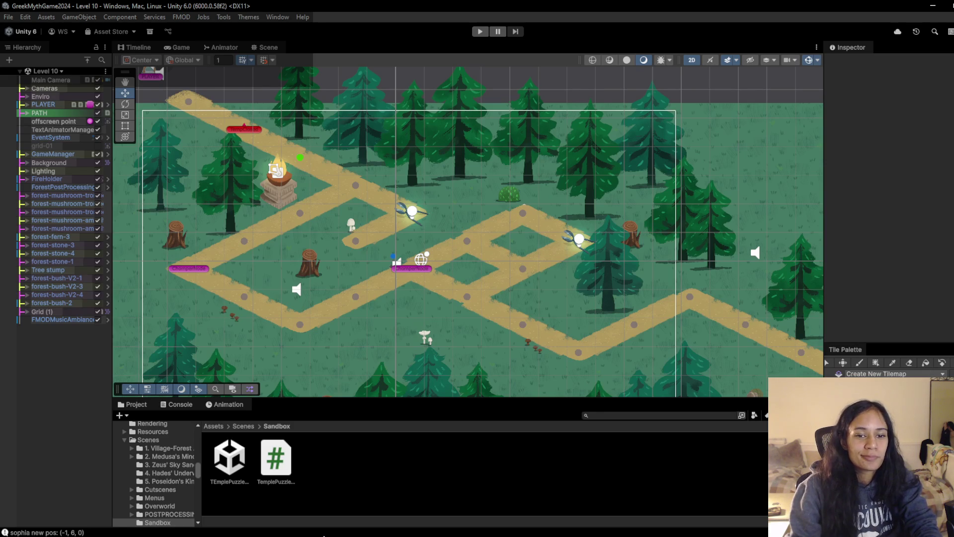
{"action": "left_click", "coordinate": [480, 32]}
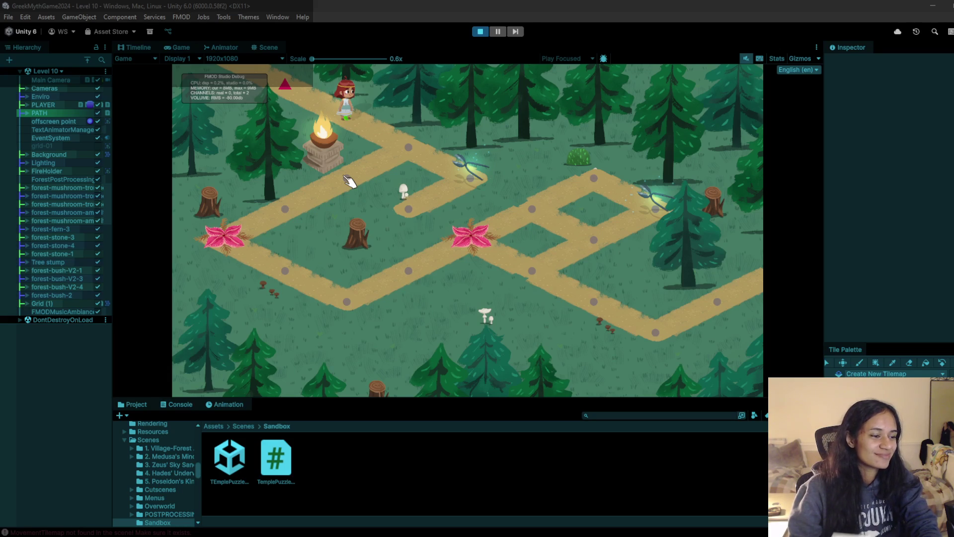
Step: Playtest Level 10 by collecting the scissors and clicking the left red flower, then stop play mode
{"action": "left_click", "coordinate": [368, 149]}
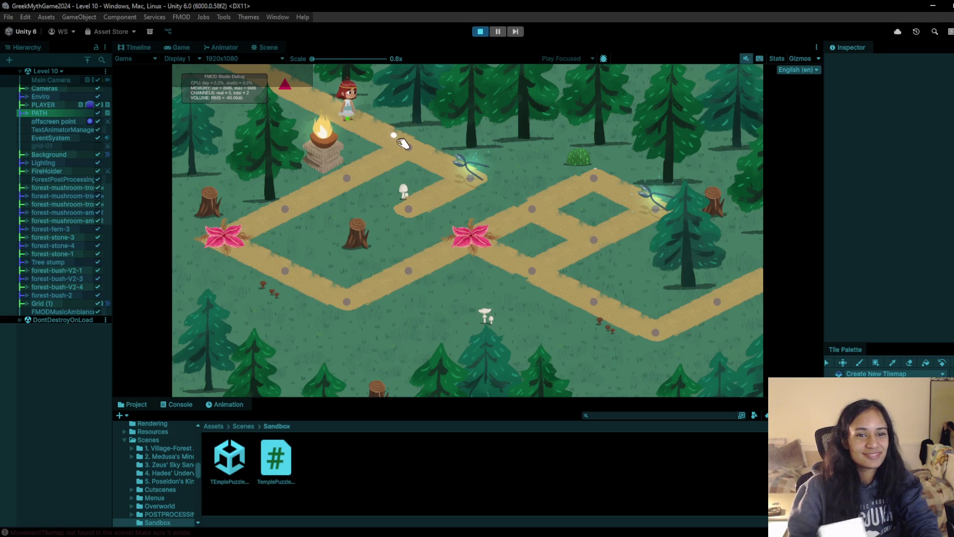
{"action": "left_click", "coordinate": [477, 174]}
{"action": "left_click", "coordinate": [274, 221]}
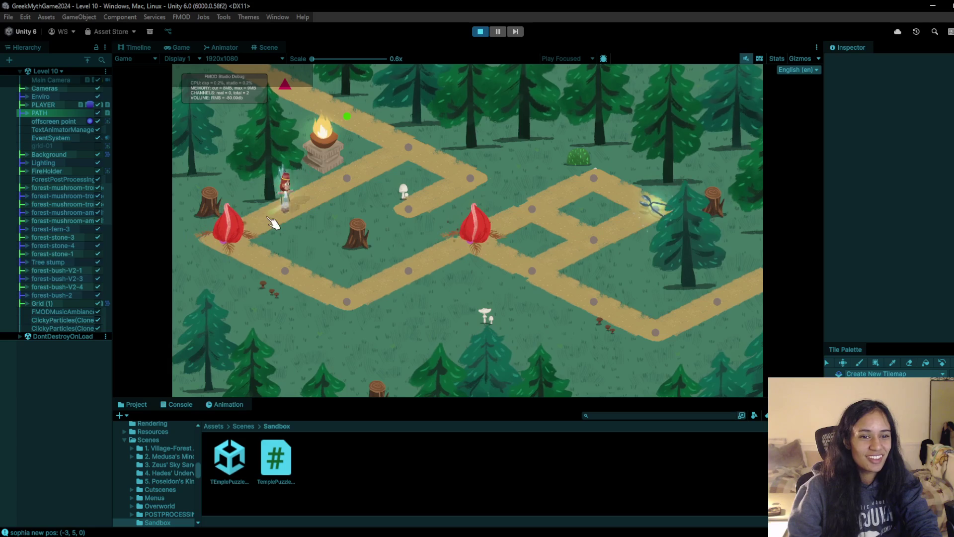
{"action": "left_click", "coordinate": [230, 231]}
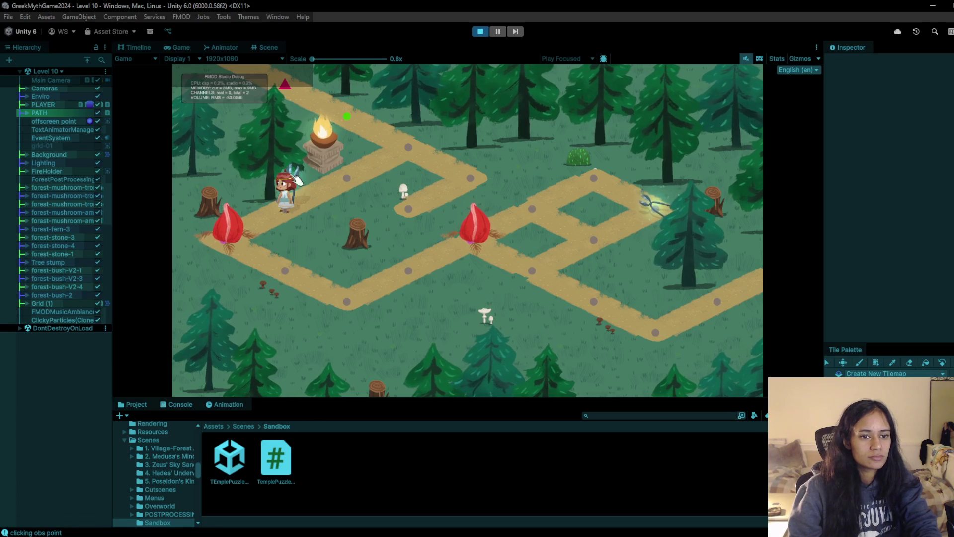
{"action": "left_click", "coordinate": [340, 189]}
{"action": "left_click", "coordinate": [351, 179]}
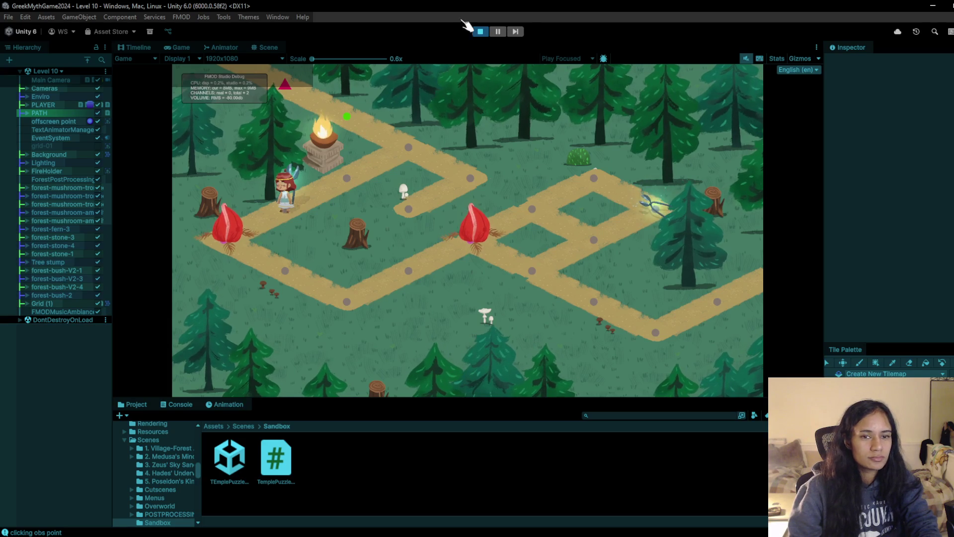
{"action": "left_click", "coordinate": [481, 32]}
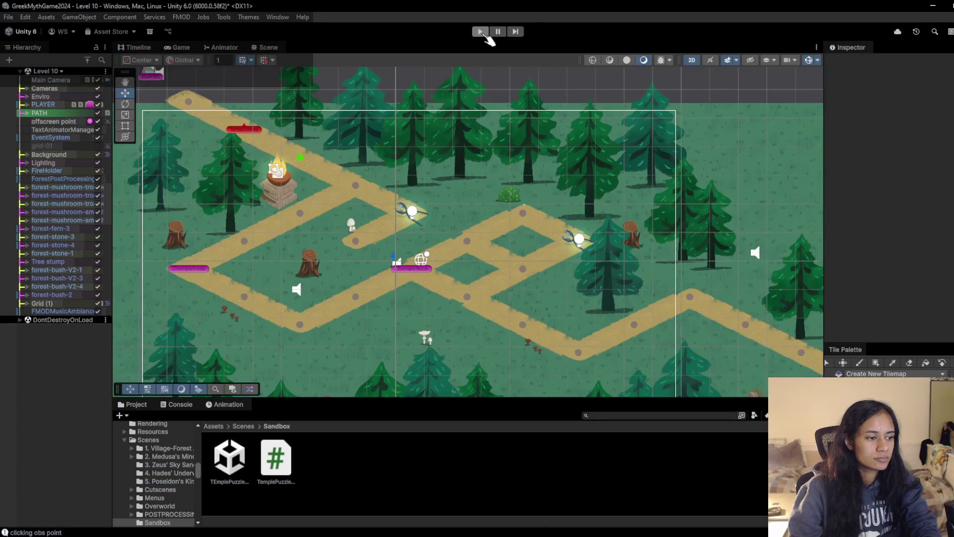
Step: Restart the Level 10 playtest, walk the character to a path node, and stop again
{"action": "left_click", "coordinate": [480, 32]}
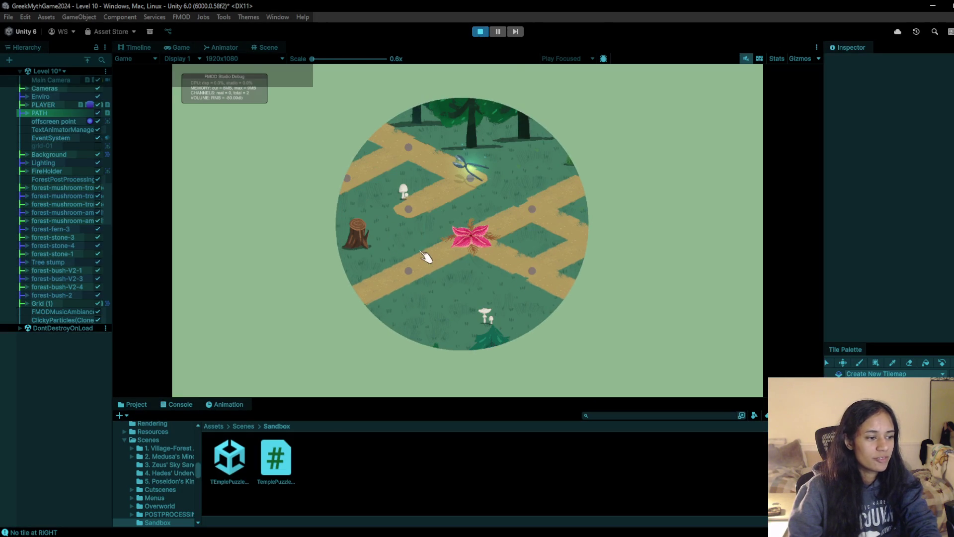
{"action": "left_click", "coordinate": [425, 147]}
{"action": "left_click", "coordinate": [407, 148]}
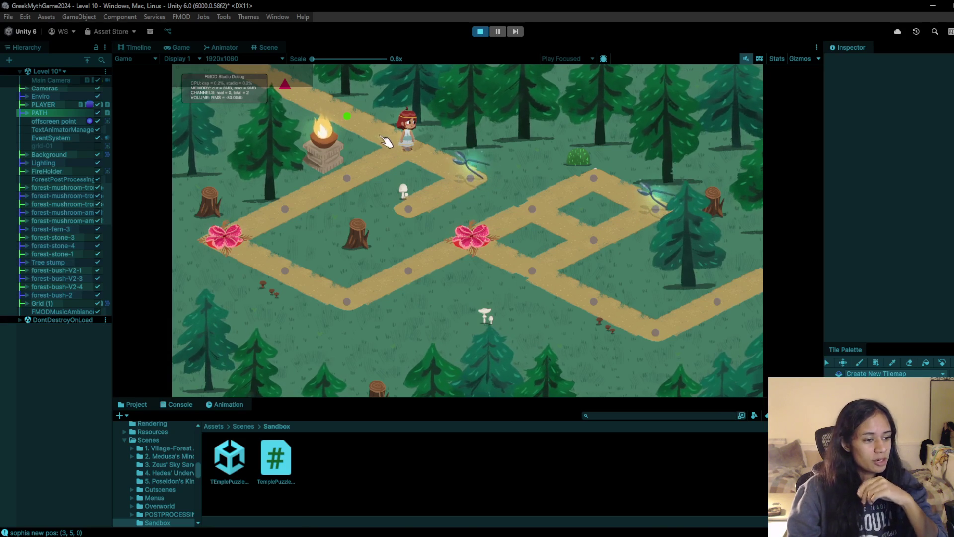
{"action": "left_click", "coordinate": [480, 32]}
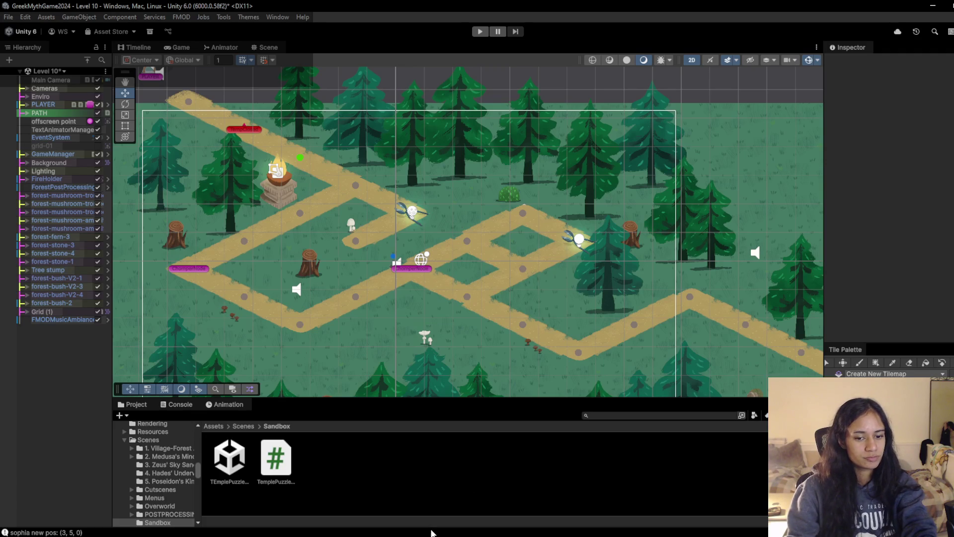
Step: Commit the 65 changed files to main with the summary 'Tweaking levels and new temp stuff'
{"action": "key", "text": "alt+Tab"}
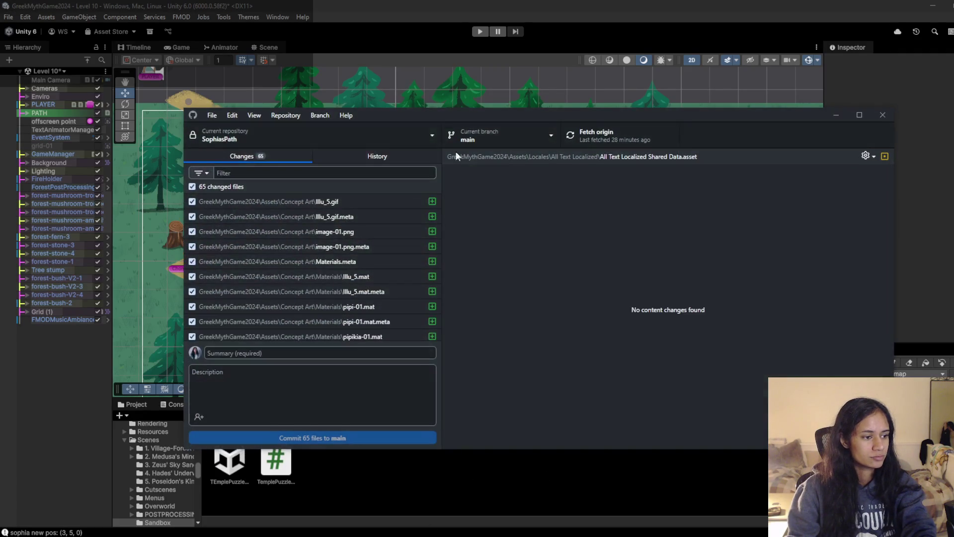
{"action": "left_click_drag", "start_coordinate": [354, 116], "coordinate": [352, 138]}
{"action": "scroll", "coordinate": [392, 261], "scroll_direction": "down", "scroll_amount": 6}
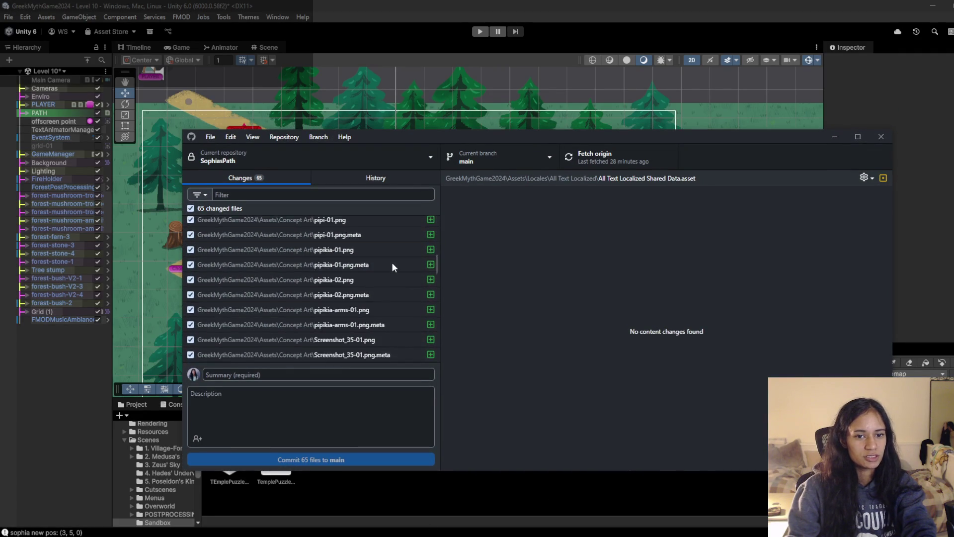
{"action": "scroll", "coordinate": [396, 266], "scroll_direction": "down", "scroll_amount": 6}
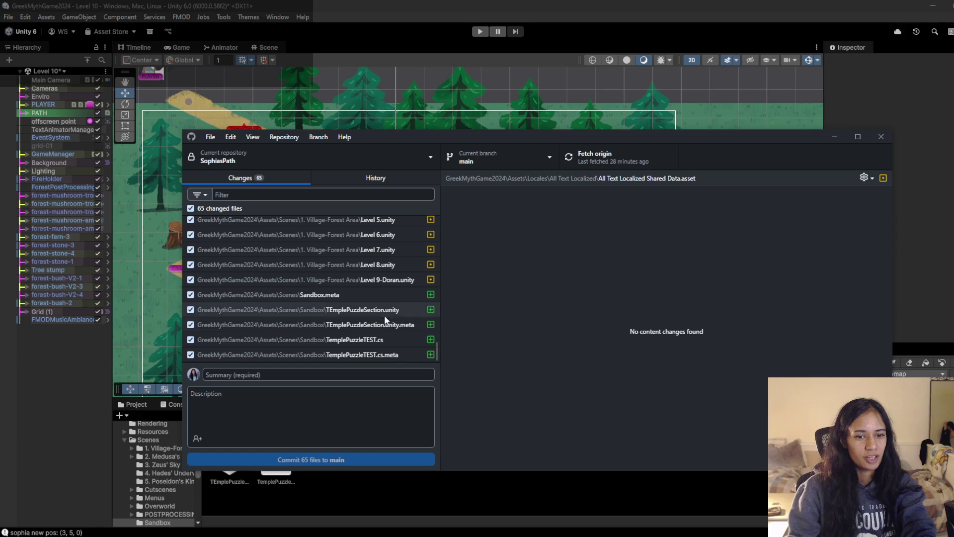
{"action": "left_click", "coordinate": [372, 374]}
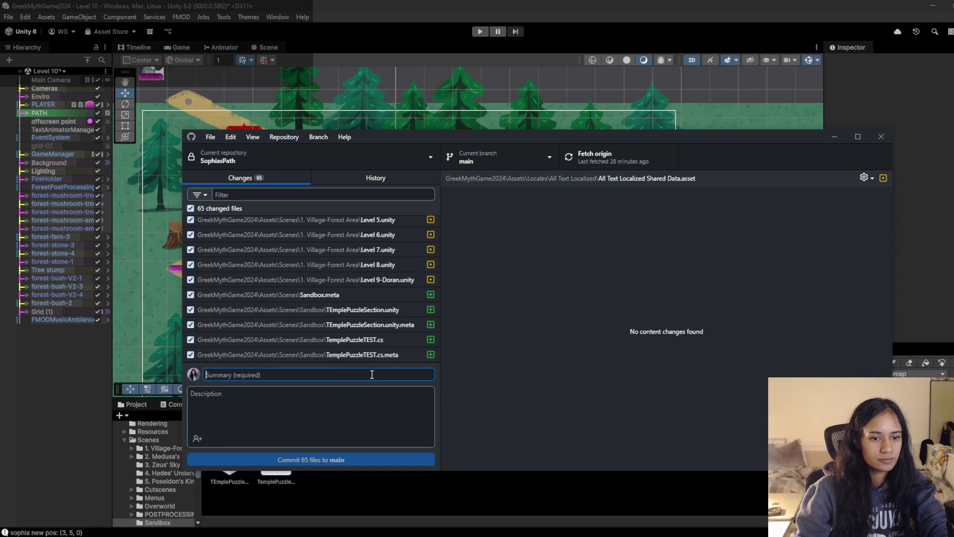
{"action": "type", "text": "Tweaking levels and"}
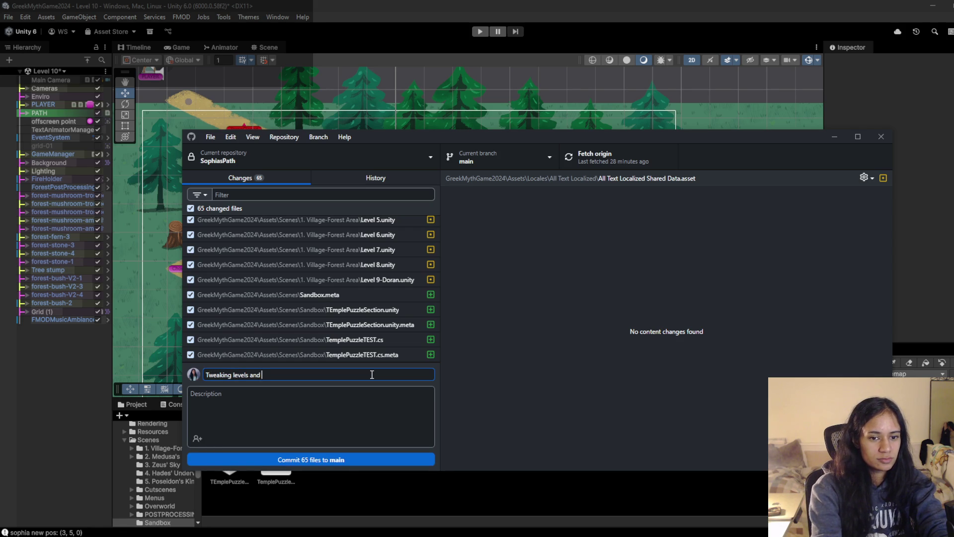
{"action": "type", "text": " new temp "}
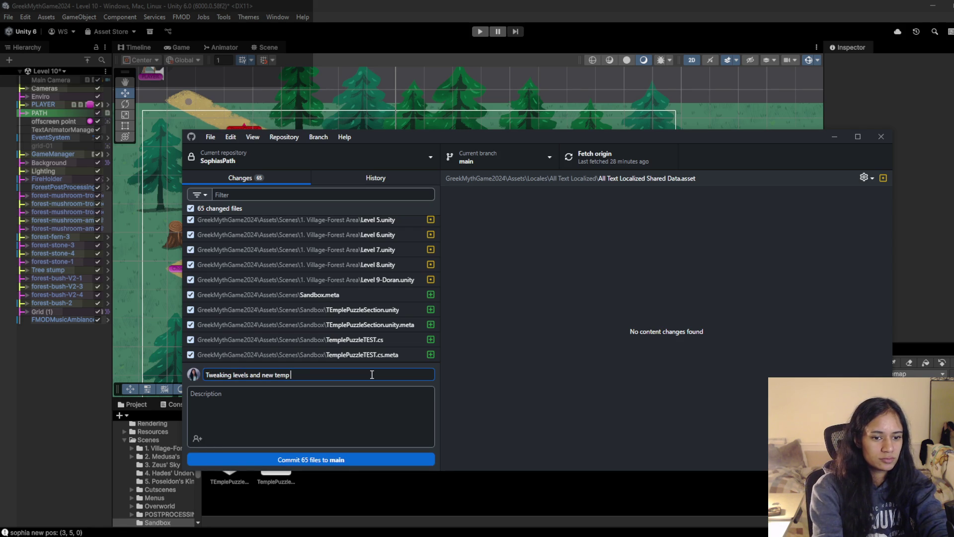
{"action": "type", "text": "stuff"}
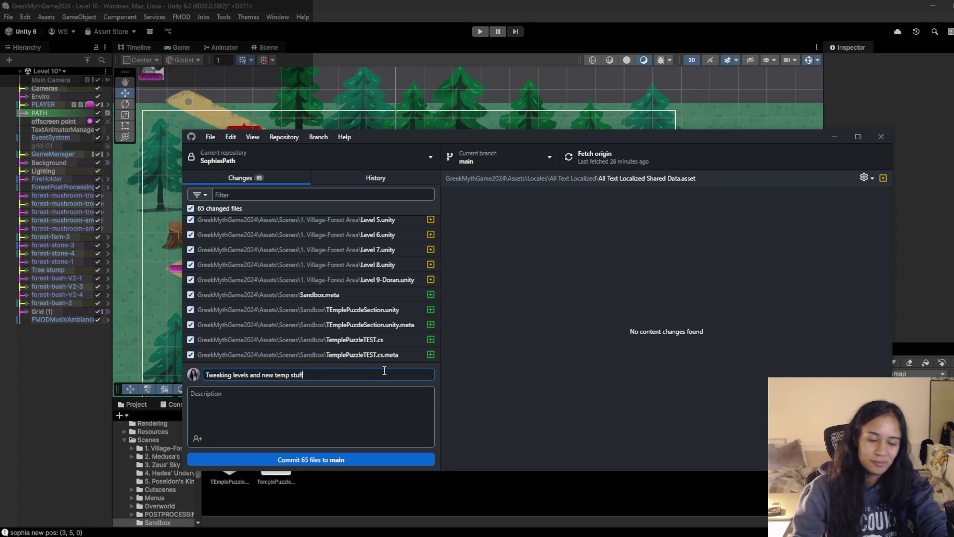
{"action": "left_click", "coordinate": [379, 407]}
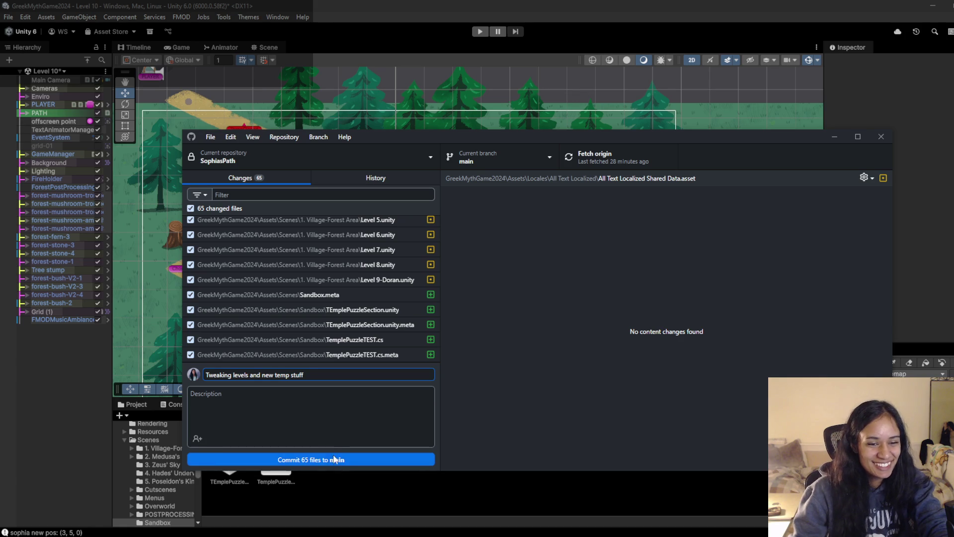
{"action": "left_click", "coordinate": [327, 457]}
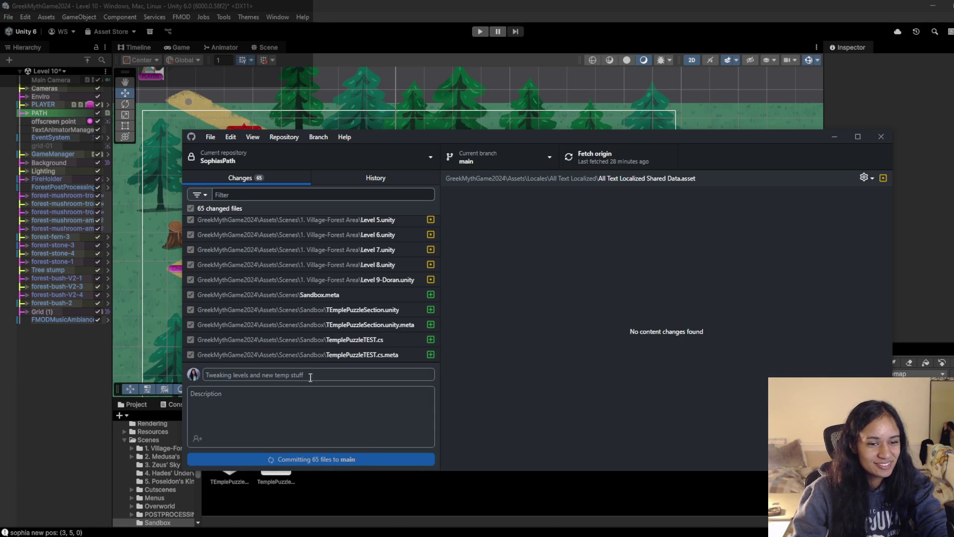
Step: Push the commit to origin, confirm no local changes remain, and return to Unity
{"action": "left_click", "coordinate": [615, 154]}
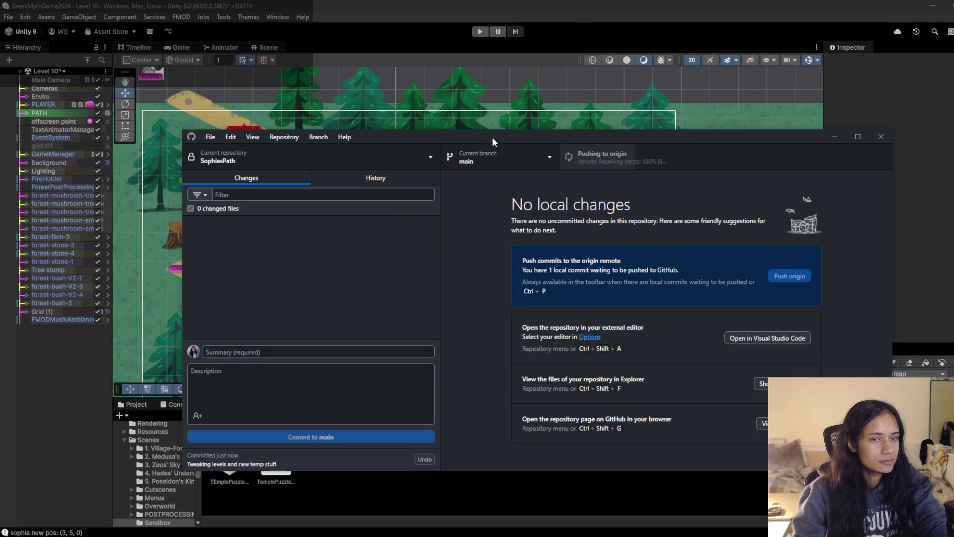
{"action": "left_click", "coordinate": [387, 534]}
{"action": "left_click", "coordinate": [387, 534]}
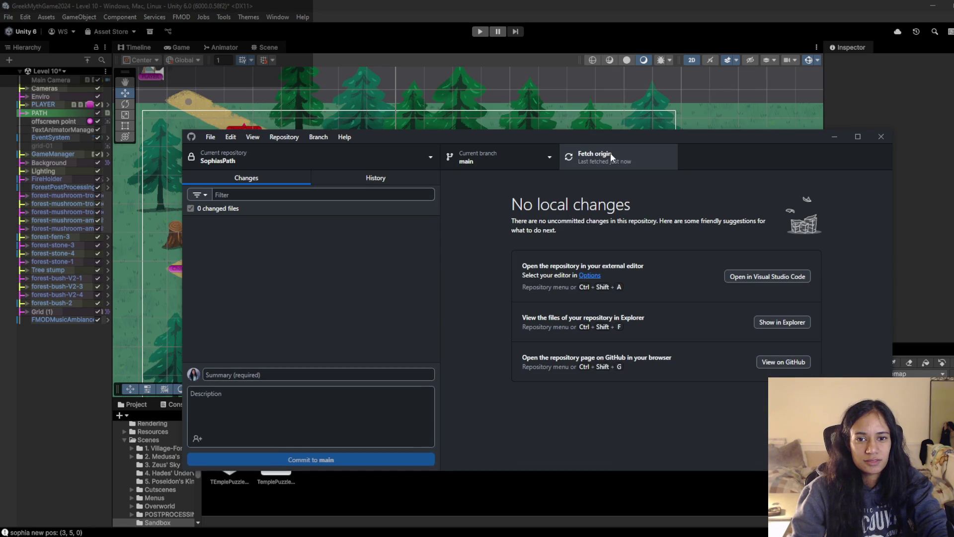
{"action": "left_click", "coordinate": [641, 5]}
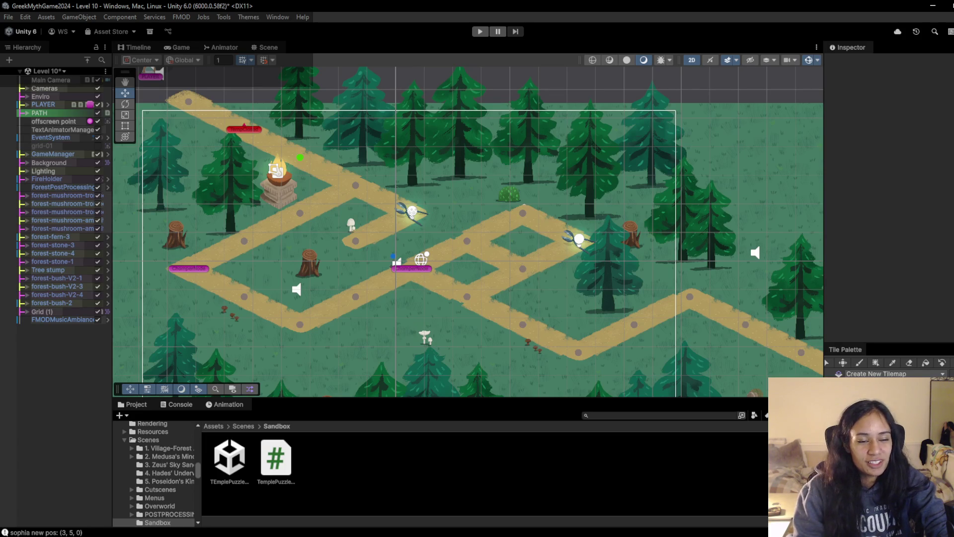
Step: Start Level 10 in play mode again from the Unity editor
{"action": "left_click", "coordinate": [480, 31]}
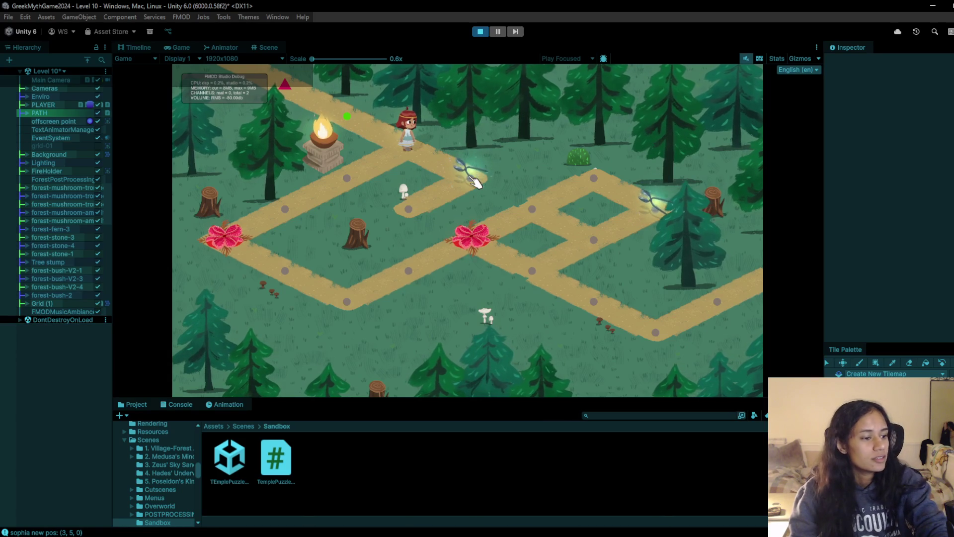
Step: Move Sophia along the path, click the obstacle points, and show the Console log
{"action": "left_click", "coordinate": [475, 181]}
{"action": "left_click", "coordinate": [351, 190]}
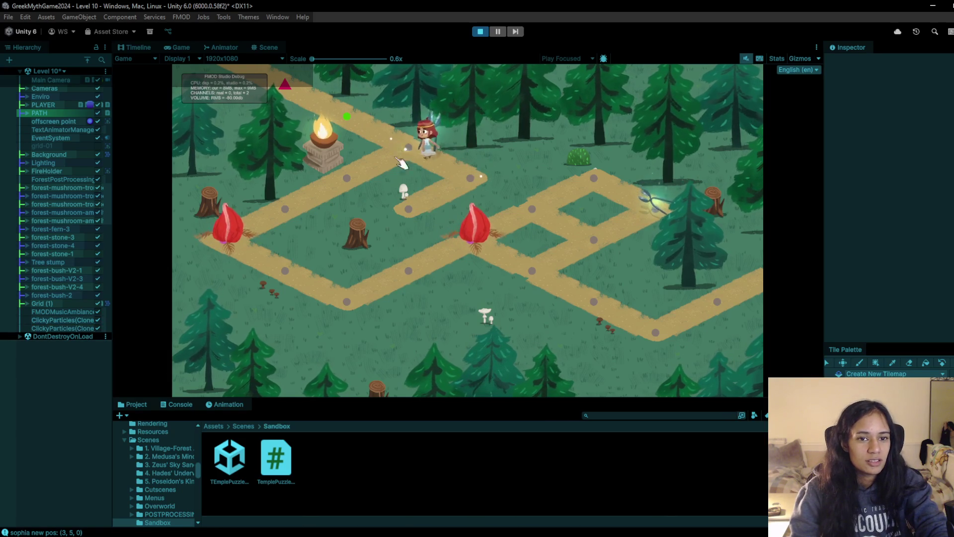
{"action": "left_click", "coordinate": [288, 207]}
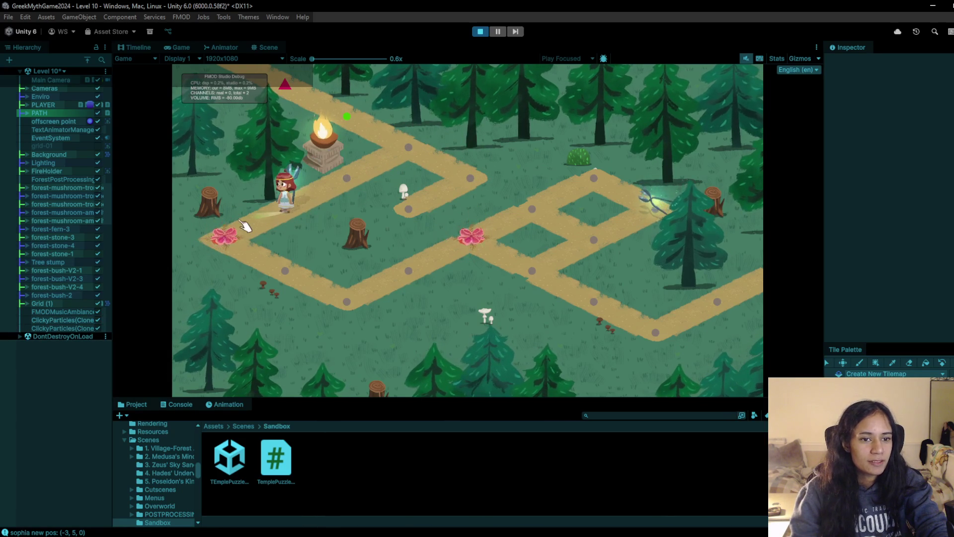
{"action": "left_click", "coordinate": [271, 234]}
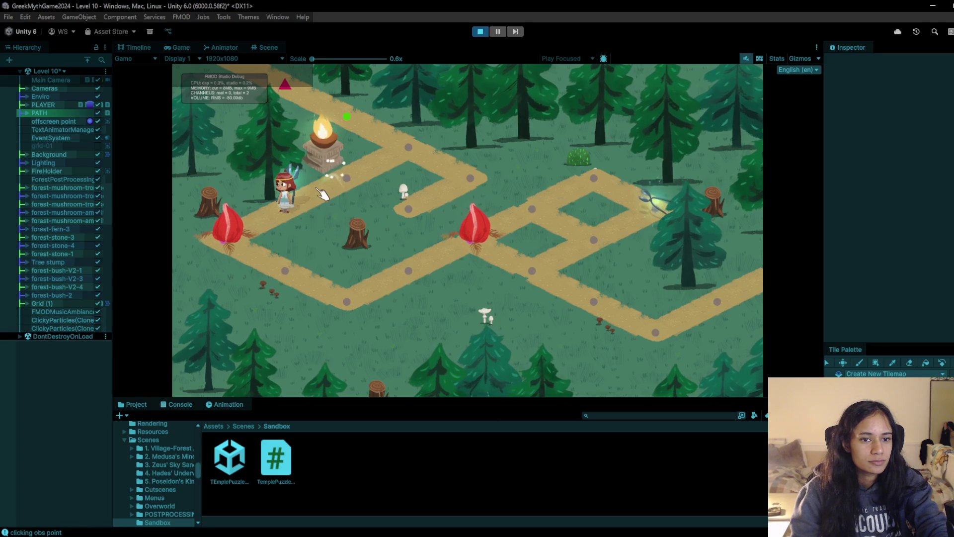
{"action": "left_click", "coordinate": [353, 182]}
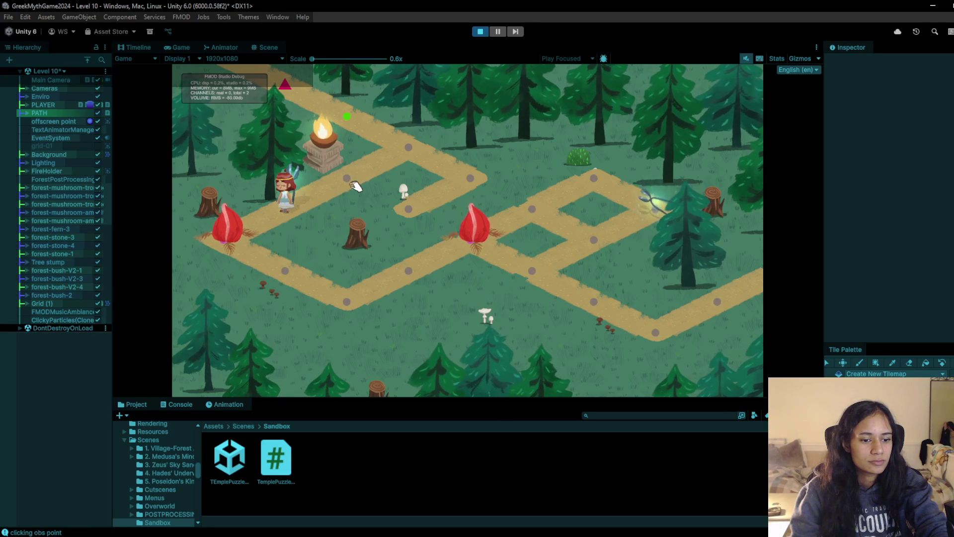
{"action": "left_click", "coordinate": [176, 404]}
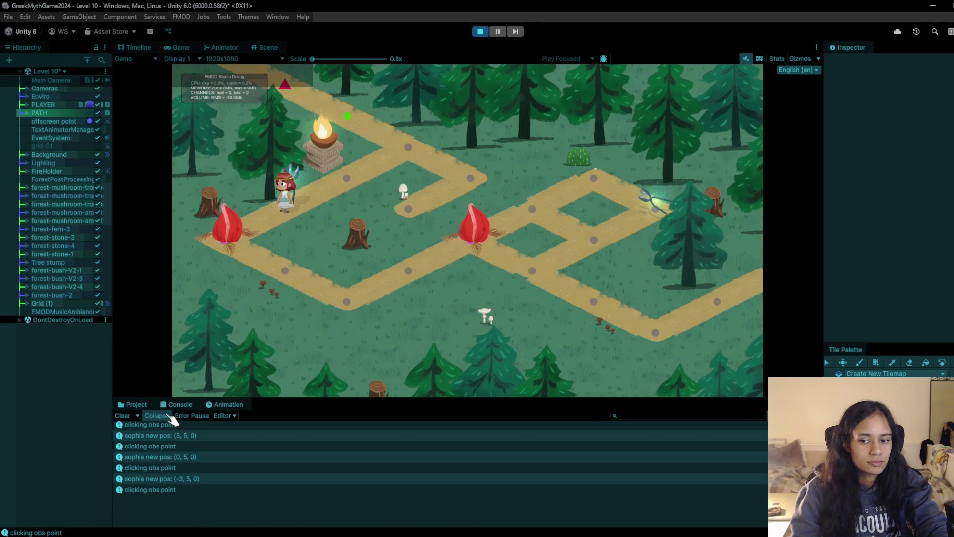
Step: Restart Level 10 and walk Sophia past the fire brazier to the left points so the flowers bloom
{"action": "left_click", "coordinate": [485, 31]}
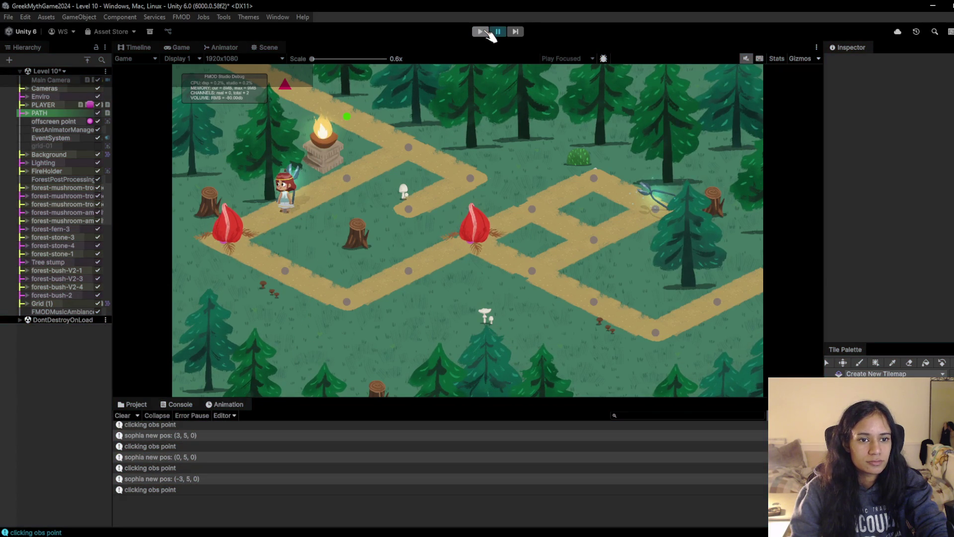
{"action": "left_click", "coordinate": [488, 31]}
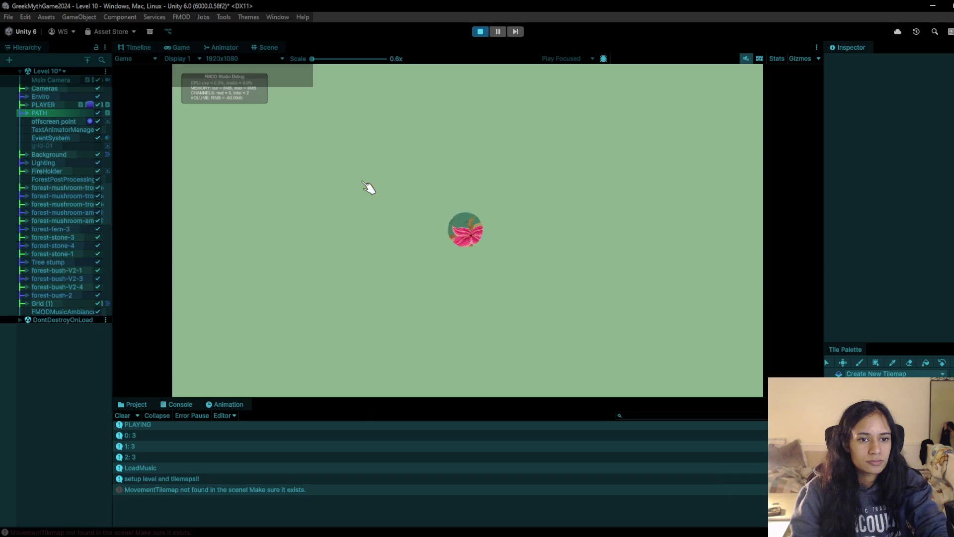
{"action": "left_click", "coordinate": [502, 184]}
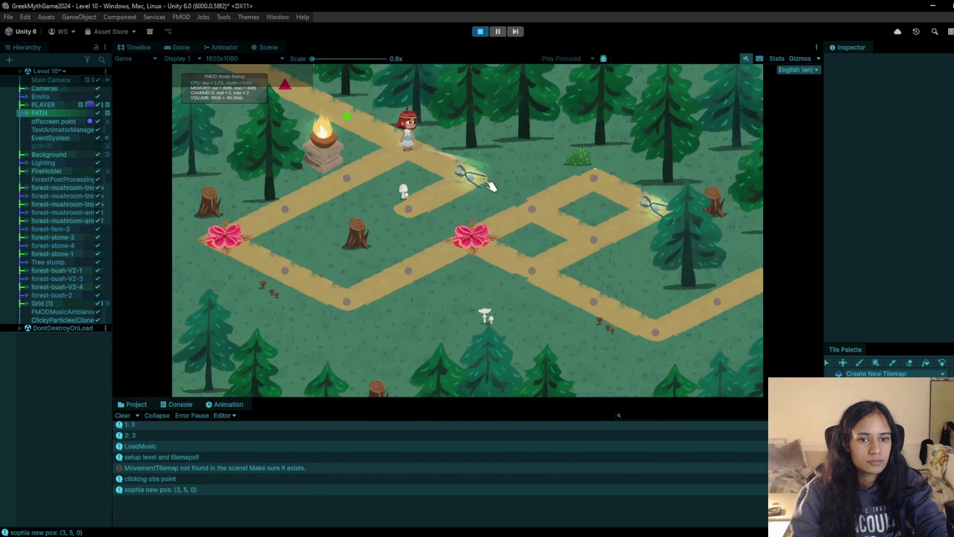
{"action": "left_click", "coordinate": [472, 179]}
{"action": "left_click", "coordinate": [474, 202]}
{"action": "left_click", "coordinate": [361, 178]}
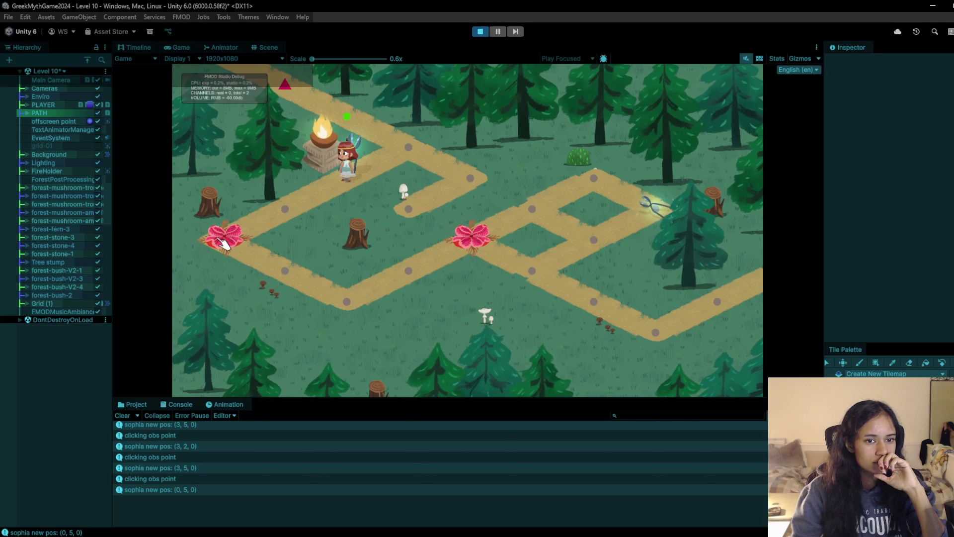
{"action": "left_click", "coordinate": [297, 212]}
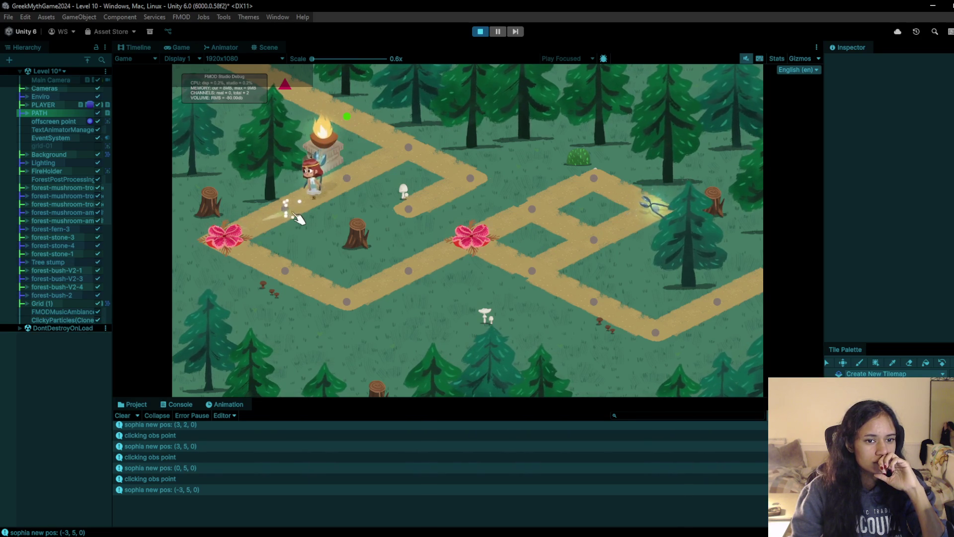
{"action": "left_click", "coordinate": [239, 244]}
{"action": "left_click", "coordinate": [309, 206]}
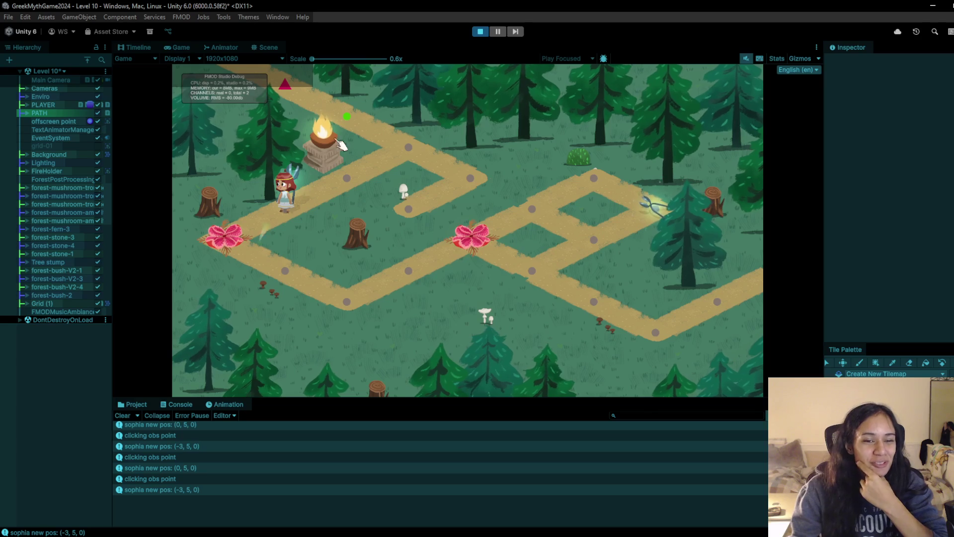
Step: Walk Sophia from the brazier past the left flower down to the lower corner path points
{"action": "left_click", "coordinate": [341, 181]}
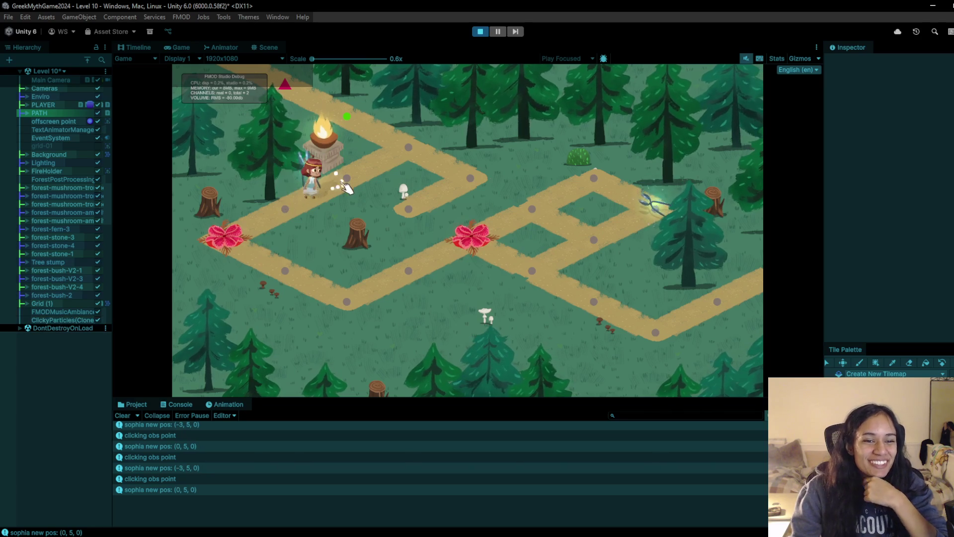
{"action": "left_click", "coordinate": [291, 209]}
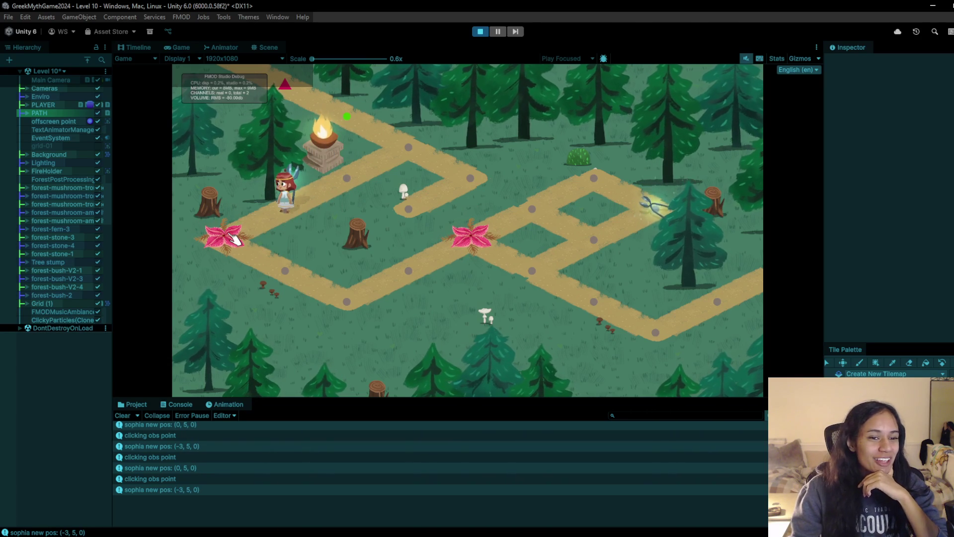
{"action": "left_click", "coordinate": [233, 240]}
{"action": "left_click", "coordinate": [274, 274]}
{"action": "left_click", "coordinate": [351, 304]}
{"action": "left_click", "coordinate": [409, 270]}
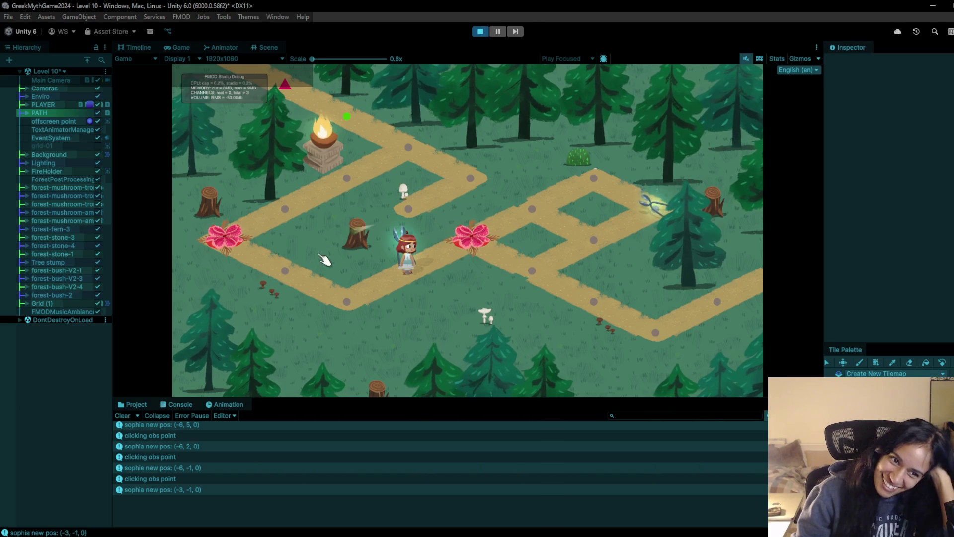
{"action": "left_click", "coordinate": [350, 293]}
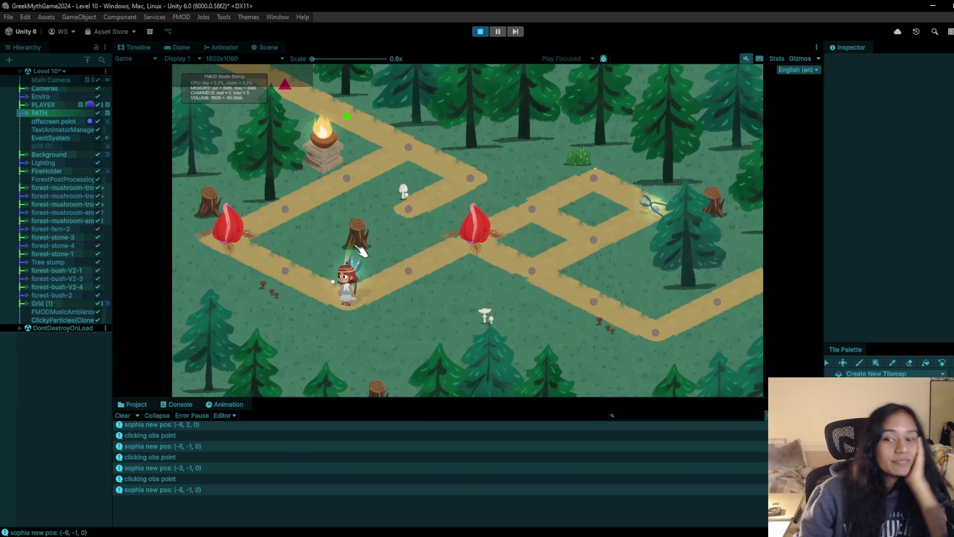
{"action": "left_click", "coordinate": [415, 274]}
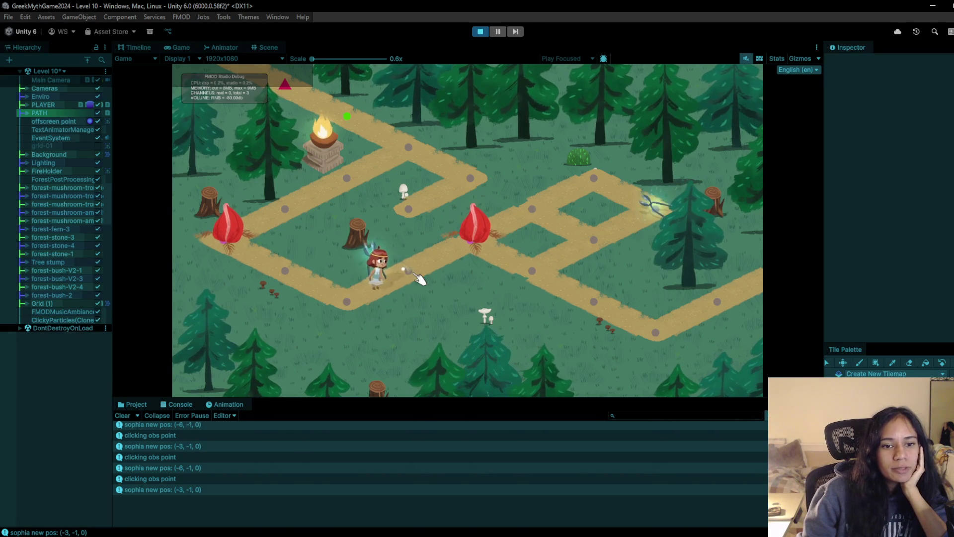
Step: Stop play and paint an extra movement tile on the lower path in MovementTilemap
{"action": "left_click", "coordinate": [487, 31]}
{"action": "scroll", "coordinate": [445, 299], "scroll_direction": "up", "scroll_amount": 3}
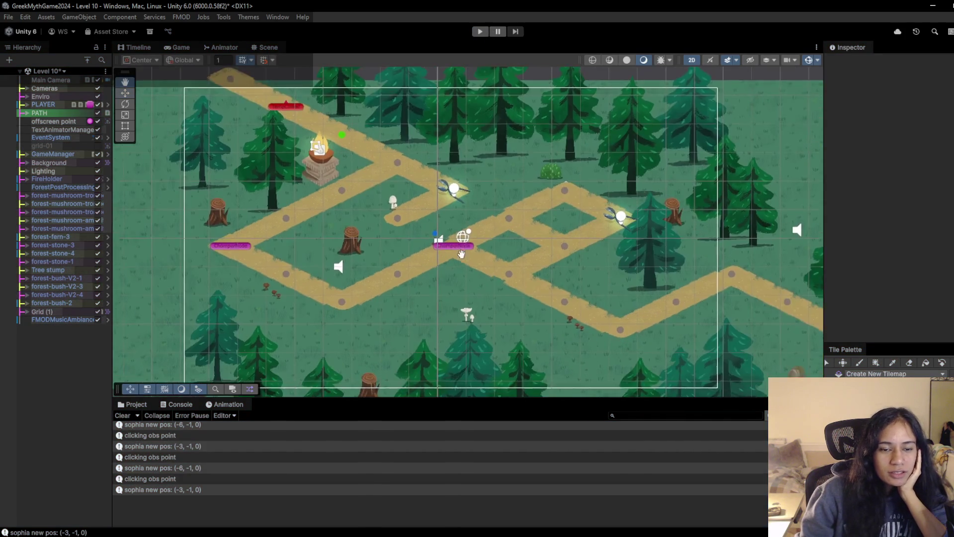
{"action": "left_click", "coordinate": [383, 276]}
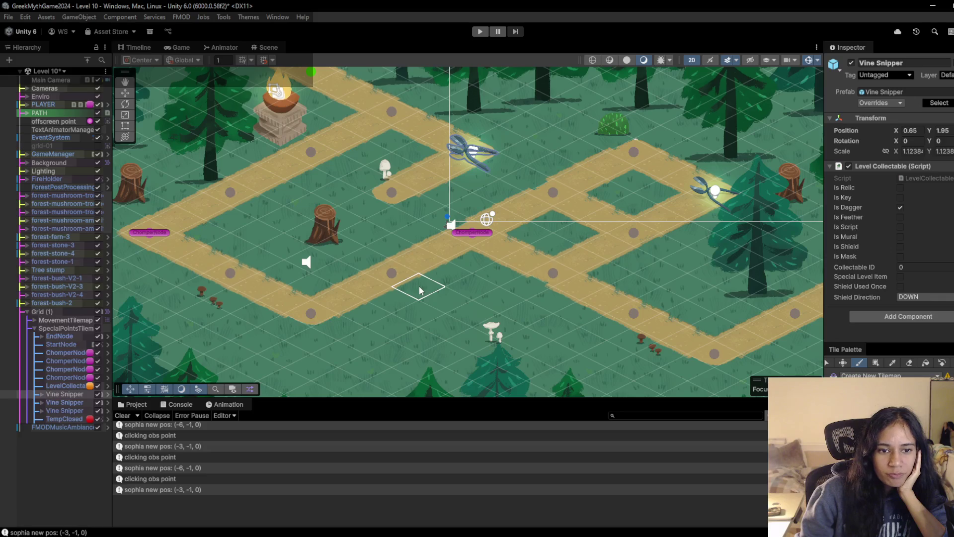
{"action": "left_click", "coordinate": [70, 322]}
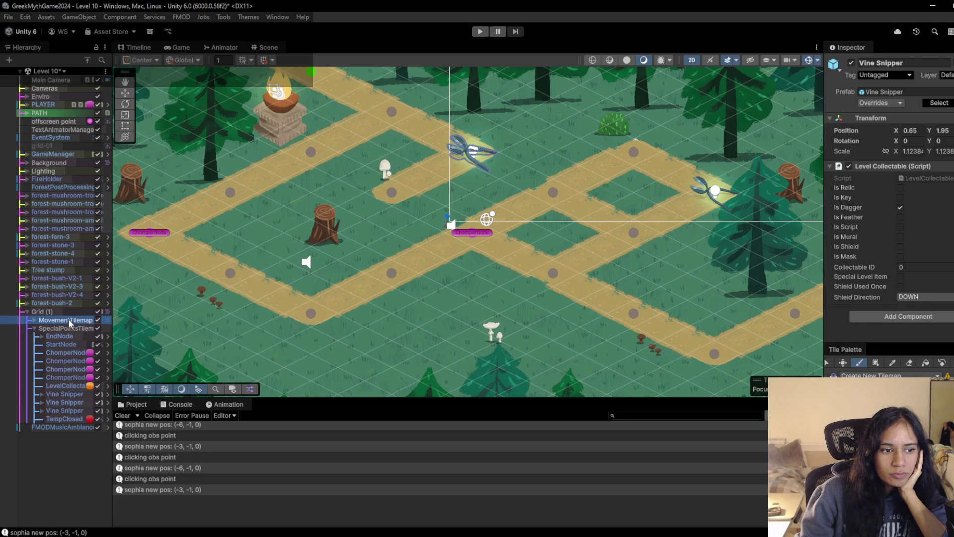
{"action": "left_click", "coordinate": [467, 320]}
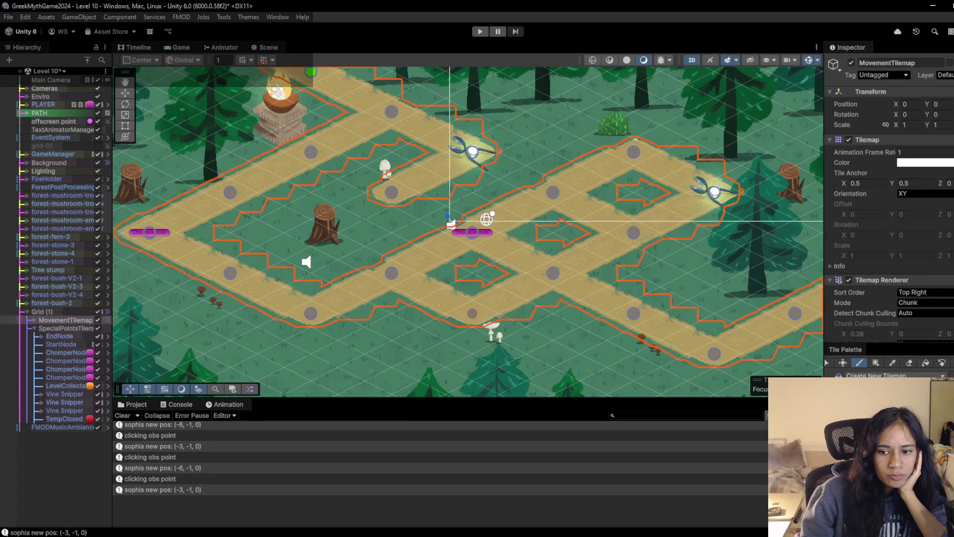
Step: Place a ChomperNode on the lower path point in SpecialPointsTilemap and run the level
{"action": "key", "text": "alt+Tab"}
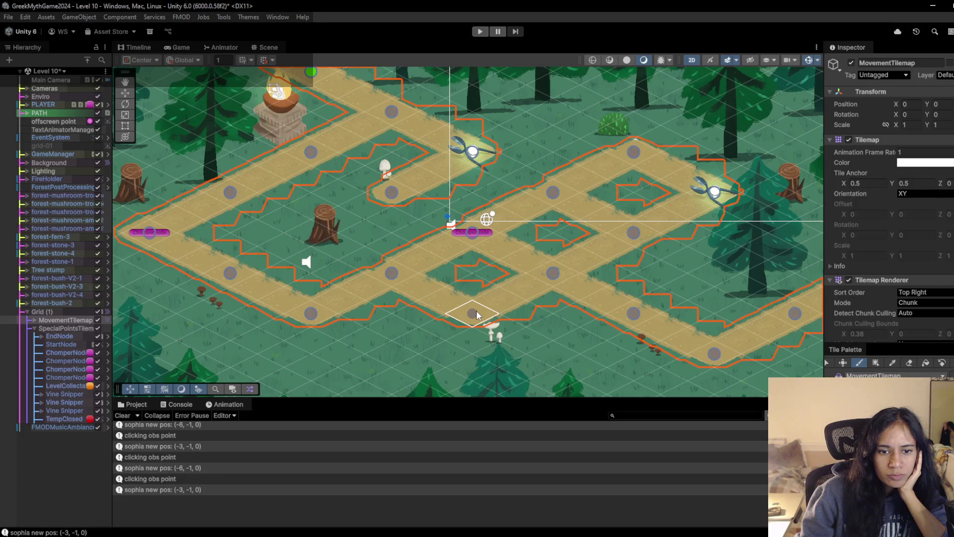
{"action": "left_click", "coordinate": [66, 328]}
{"action": "left_click", "coordinate": [466, 318]}
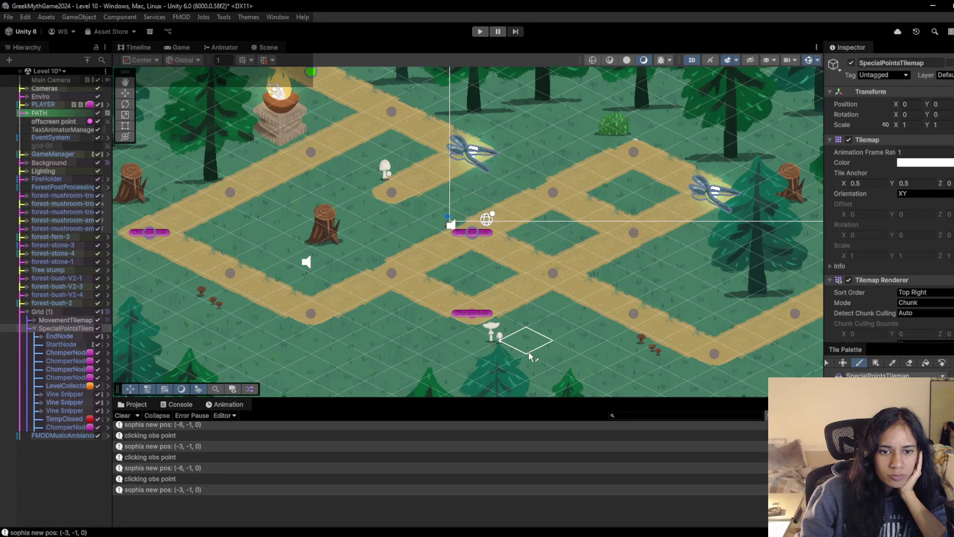
{"action": "left_click", "coordinate": [480, 32]}
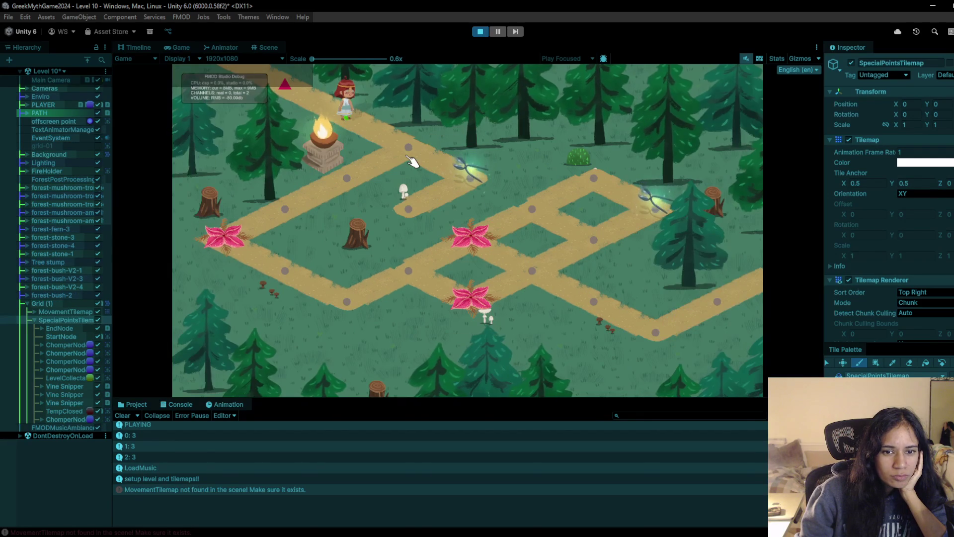
Step: Walk Sophia to the upper path node, leave play to place a chomper node tile, then replay
{"action": "left_click", "coordinate": [467, 177]}
{"action": "left_click", "coordinate": [470, 180]}
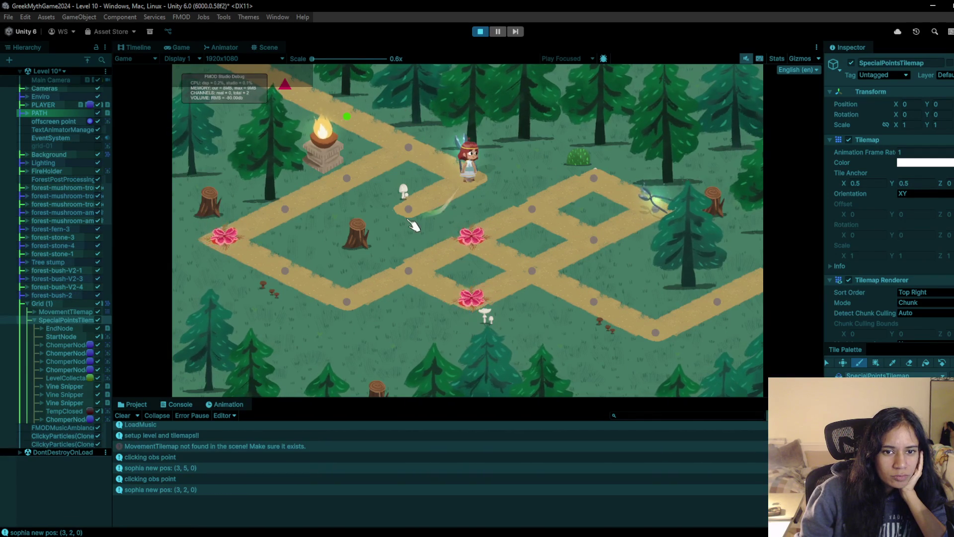
{"action": "left_click", "coordinate": [375, 168]}
{"action": "left_click", "coordinate": [357, 180]}
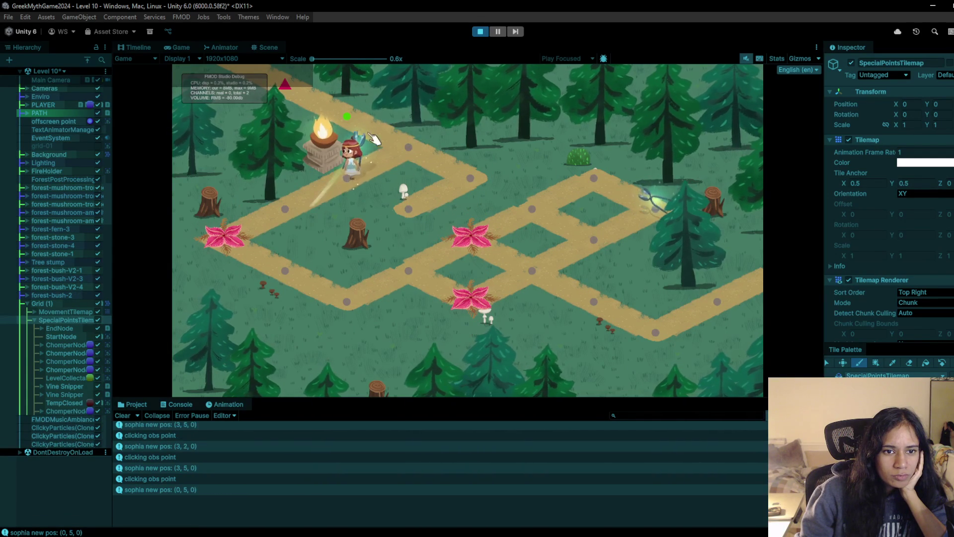
{"action": "left_click", "coordinate": [497, 32]}
{"action": "key", "text": "ctrl+p"}
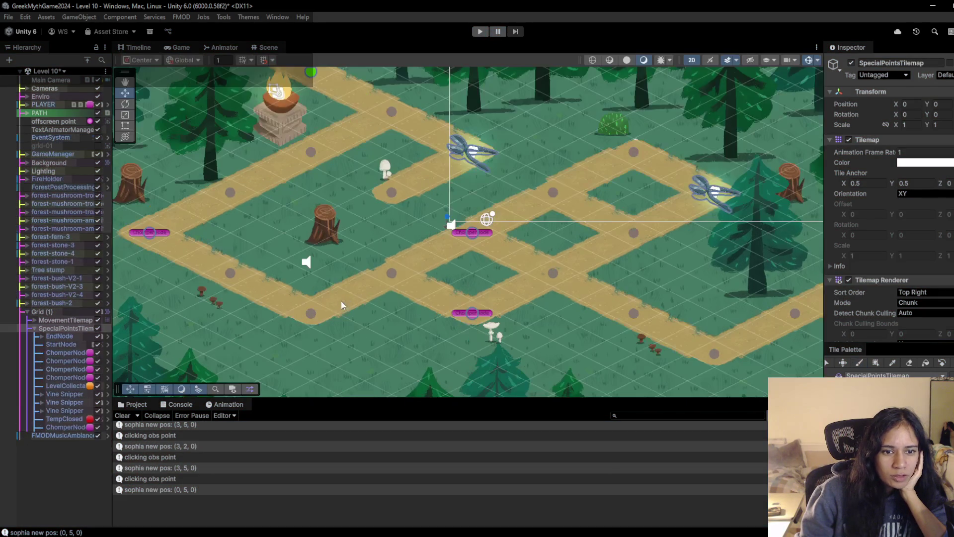
{"action": "left_click", "coordinate": [310, 318]}
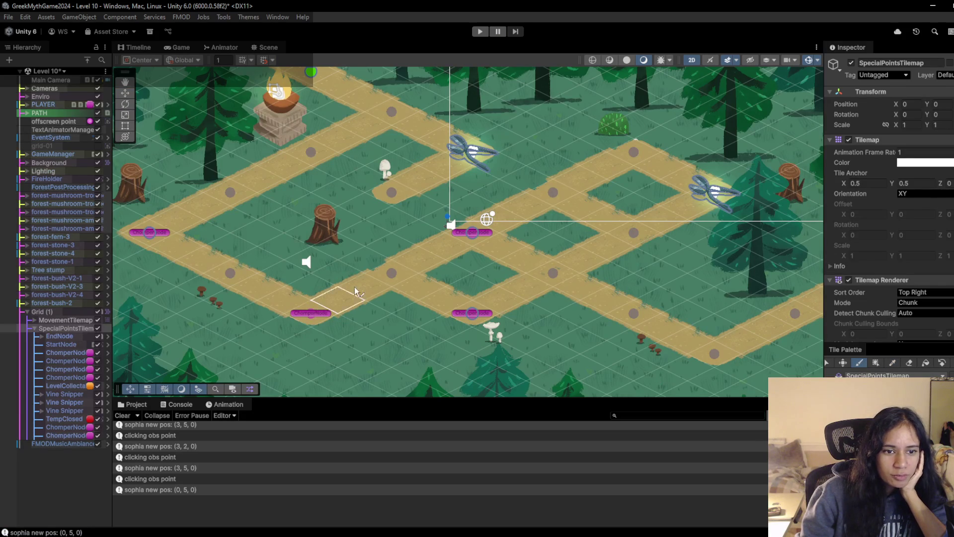
{"action": "left_click", "coordinate": [479, 31]}
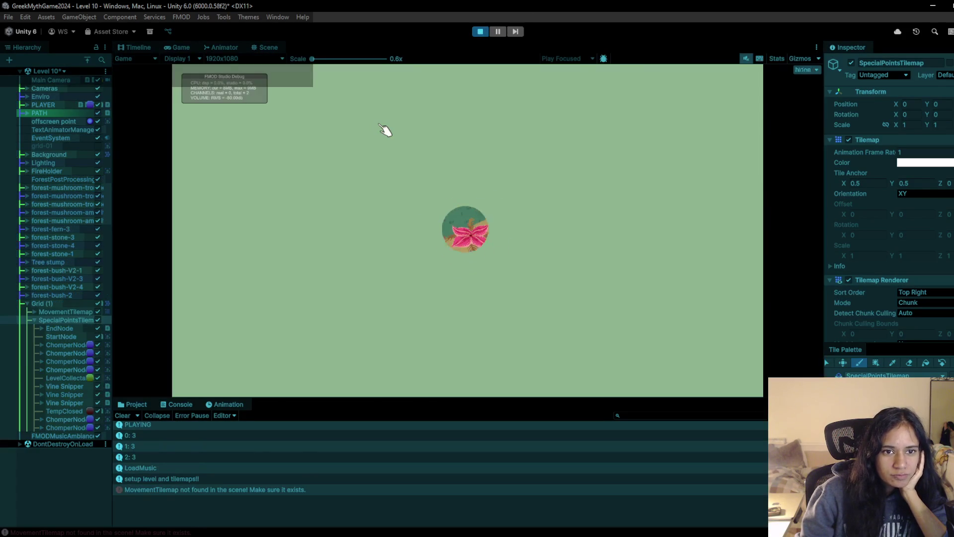
Step: Walk the character along the path, cutting away the vine snipper, to the fire node and back
{"action": "left_click", "coordinate": [443, 170]}
{"action": "left_click", "coordinate": [467, 187]}
{"action": "left_click", "coordinate": [400, 149]}
{"action": "left_click", "coordinate": [338, 180]}
{"action": "left_click", "coordinate": [283, 211]}
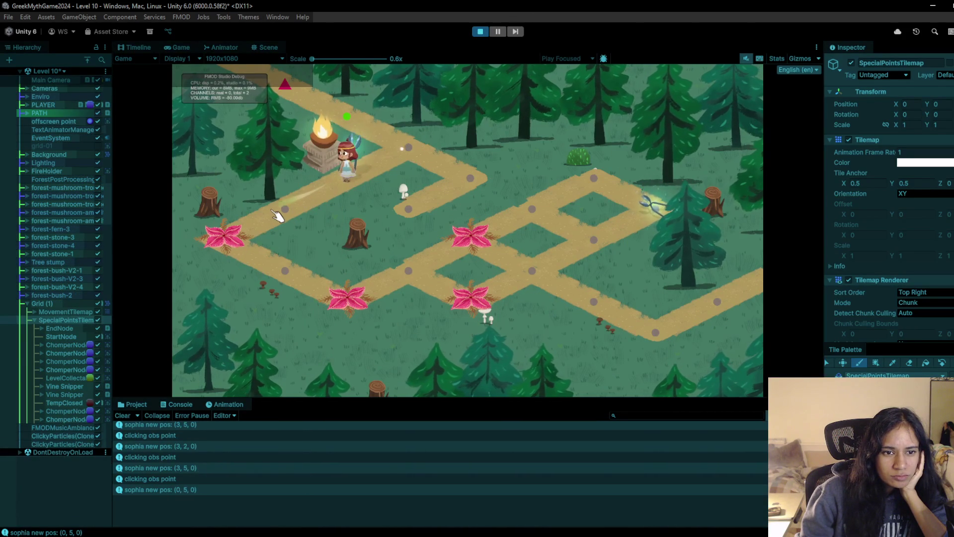
{"action": "left_click", "coordinate": [348, 189]}
{"action": "left_click", "coordinate": [287, 216]}
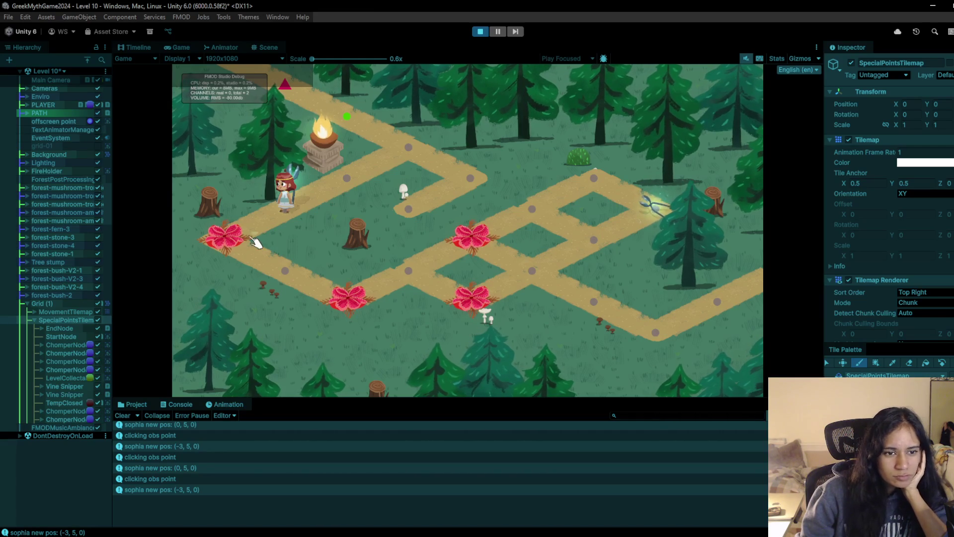
Step: Step past the open flower down to the lower path nodes, then stop the playtest
{"action": "left_click", "coordinate": [299, 212]}
{"action": "left_click", "coordinate": [299, 213]}
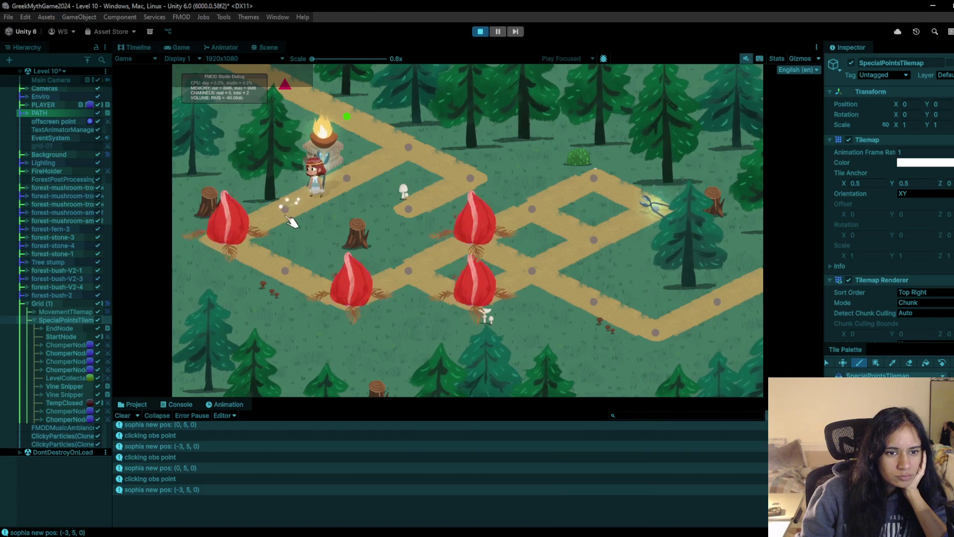
{"action": "left_click", "coordinate": [233, 226]}
{"action": "left_click", "coordinate": [292, 281]}
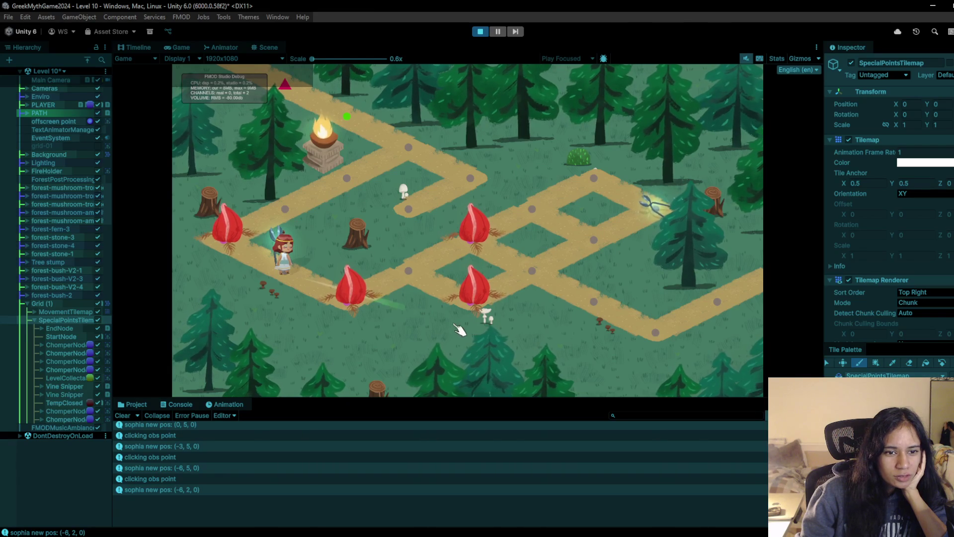
{"action": "left_click", "coordinate": [356, 301]}
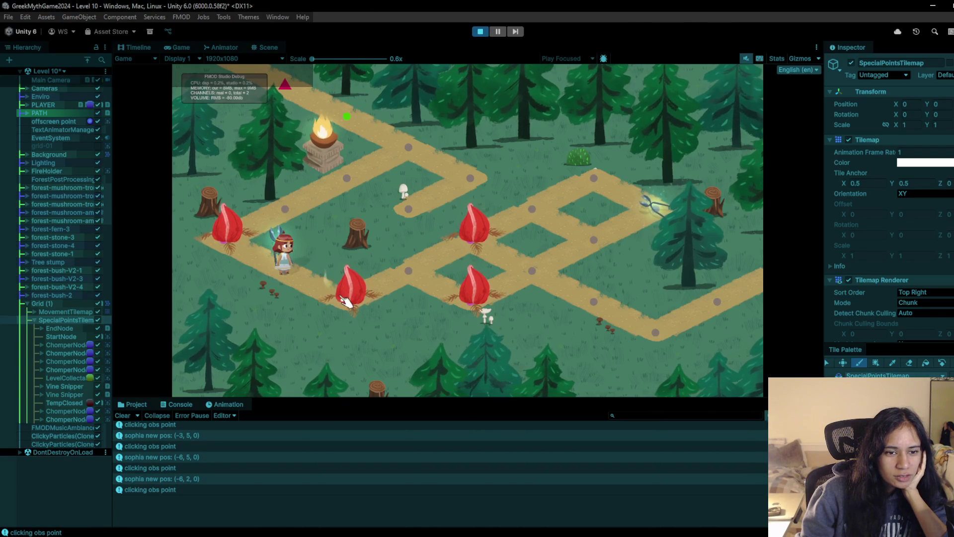
{"action": "left_click", "coordinate": [480, 32]}
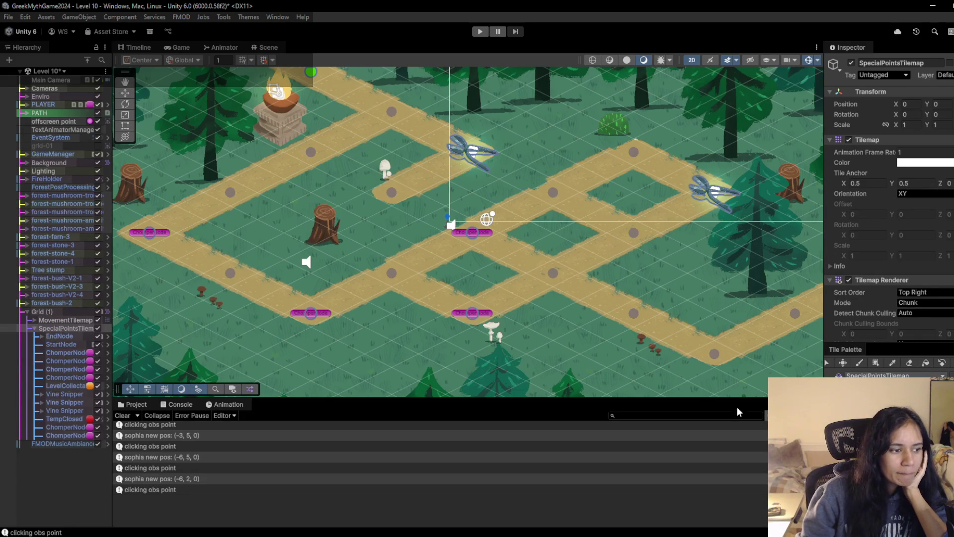
Step: Switch to the tile brush, bring the lower part of Level 10 into view, and target MovementTilemap
{"action": "key", "text": "b"}
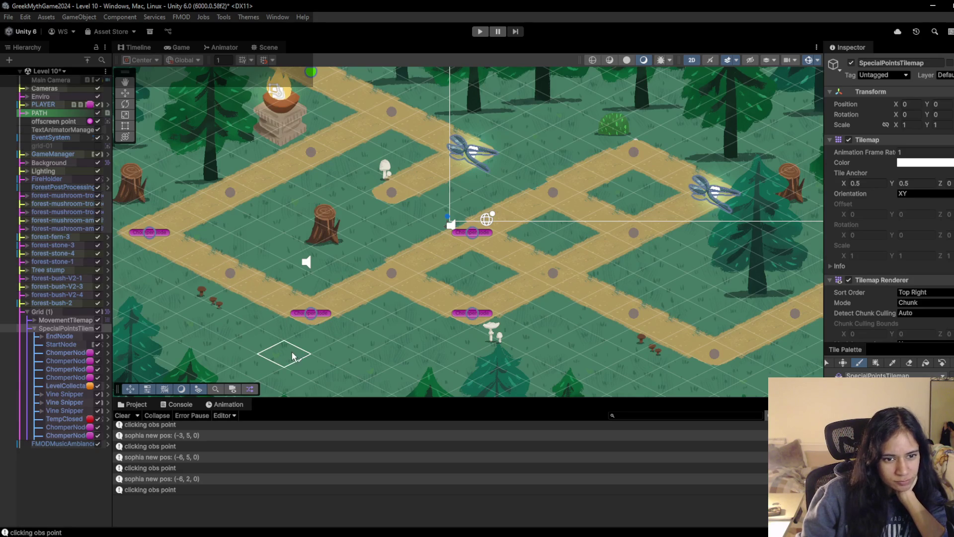
{"action": "left_click_drag", "start_coordinate": [347, 324], "coordinate": [372, 240]}
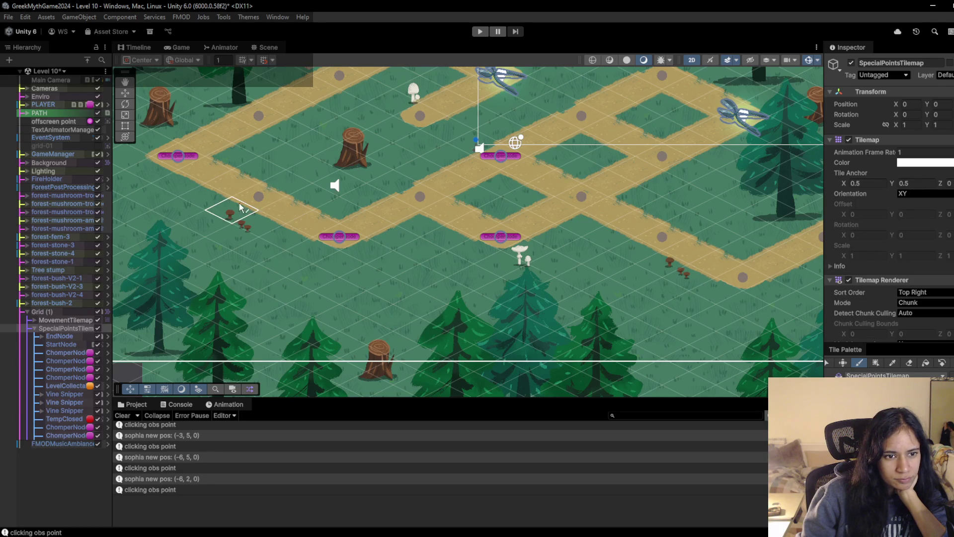
{"action": "left_click", "coordinate": [65, 320]}
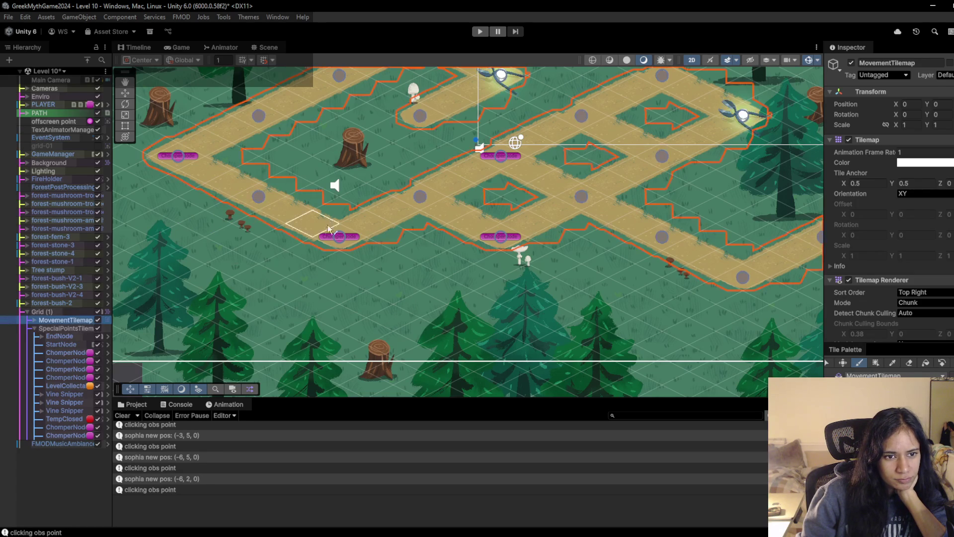
{"action": "left_click", "coordinate": [258, 199]}
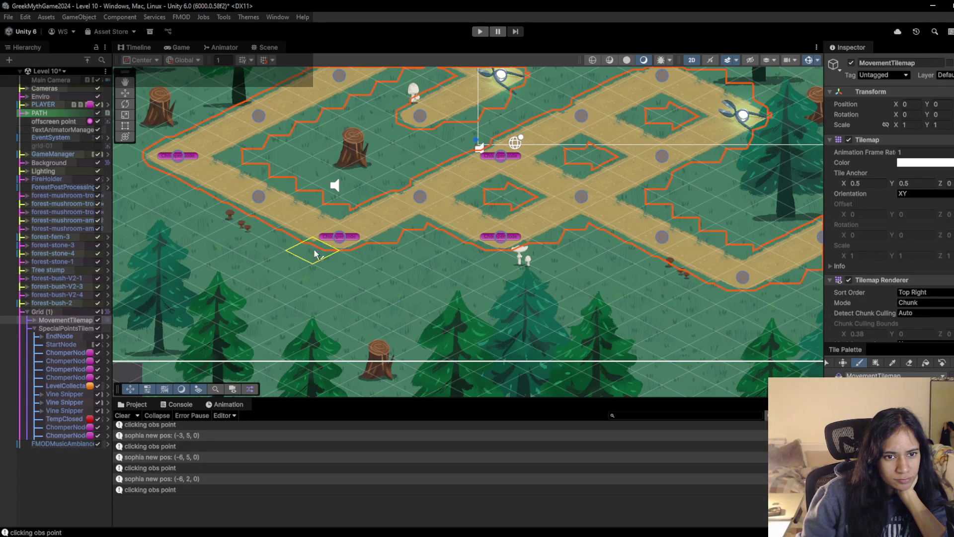
{"action": "scroll", "coordinate": [298, 268], "scroll_direction": "down", "scroll_amount": 1}
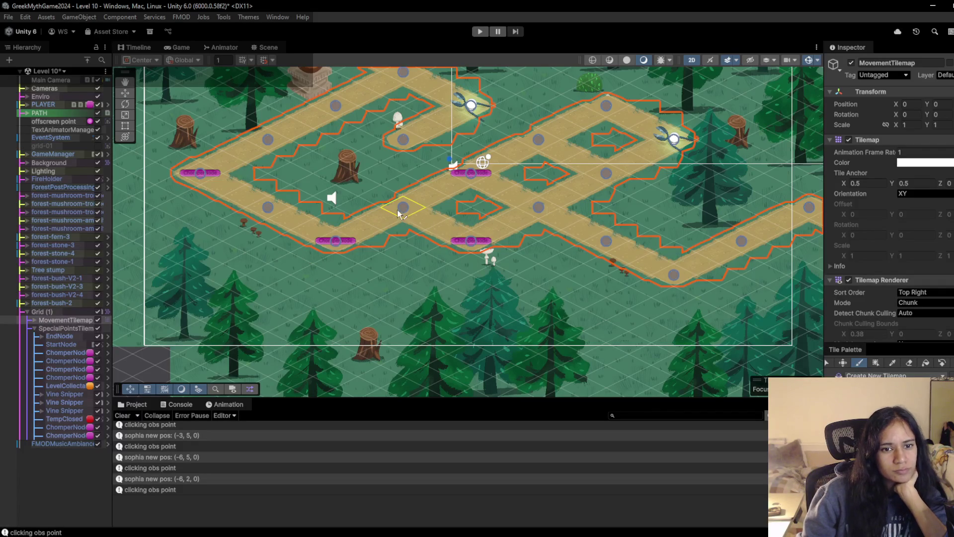
Step: Paint a new Node tile on the grass below the lower-left path and box-select it
{"action": "left_click", "coordinate": [60, 312]}
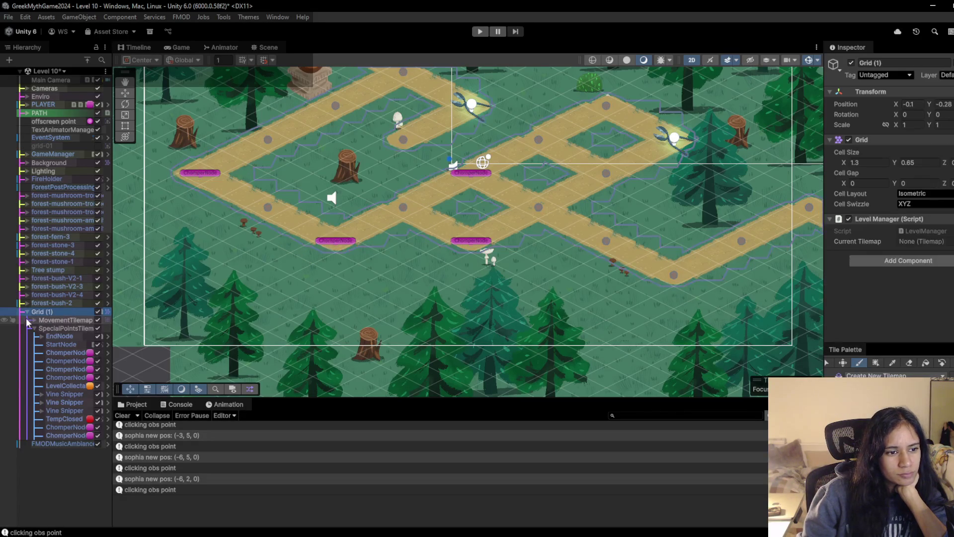
{"action": "left_click", "coordinate": [32, 320]}
{"action": "left_click", "coordinate": [33, 320]}
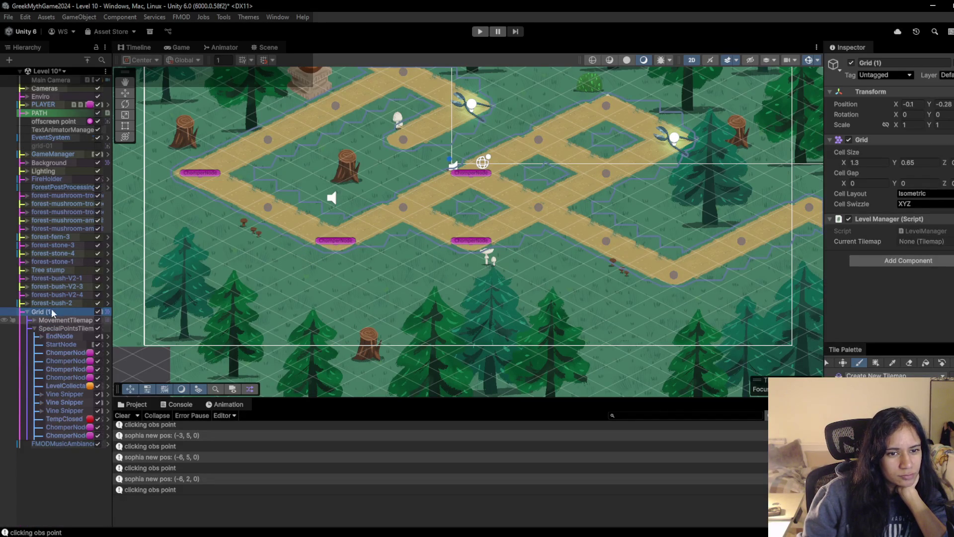
{"action": "scroll", "coordinate": [388, 276], "scroll_direction": "down", "scroll_amount": 3}
{"action": "scroll", "coordinate": [388, 276], "scroll_direction": "up", "scroll_amount": 3}
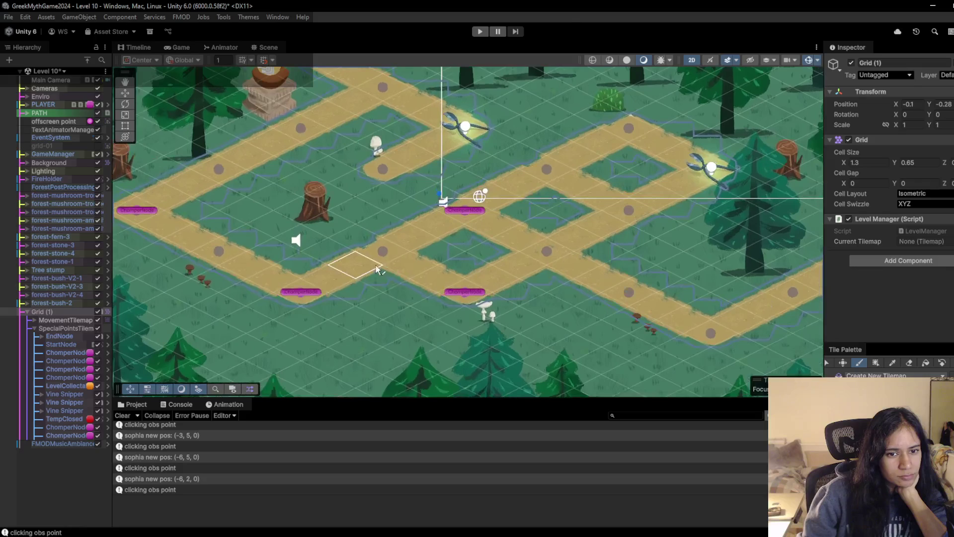
{"action": "left_click", "coordinate": [44, 105]}
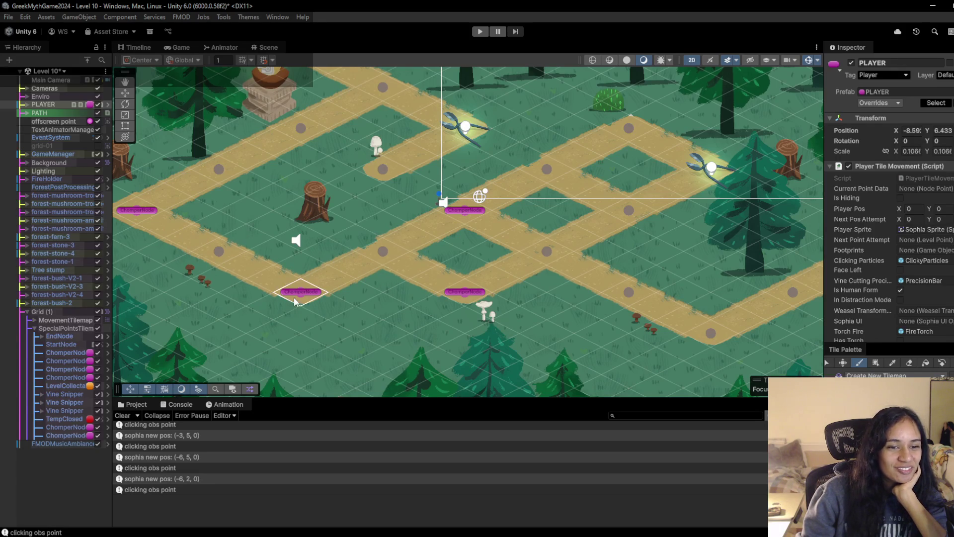
{"action": "left_click", "coordinate": [219, 337]}
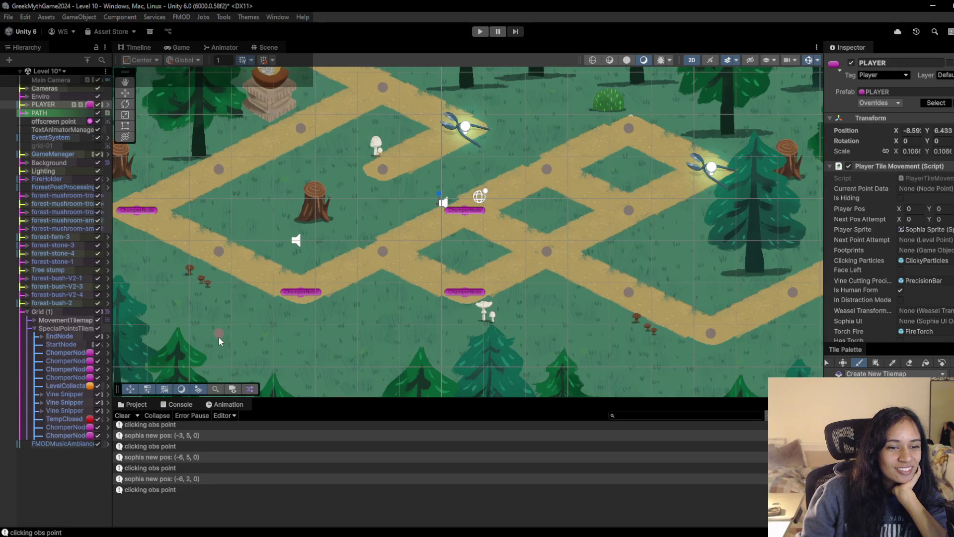
{"action": "left_click", "coordinate": [60, 320]}
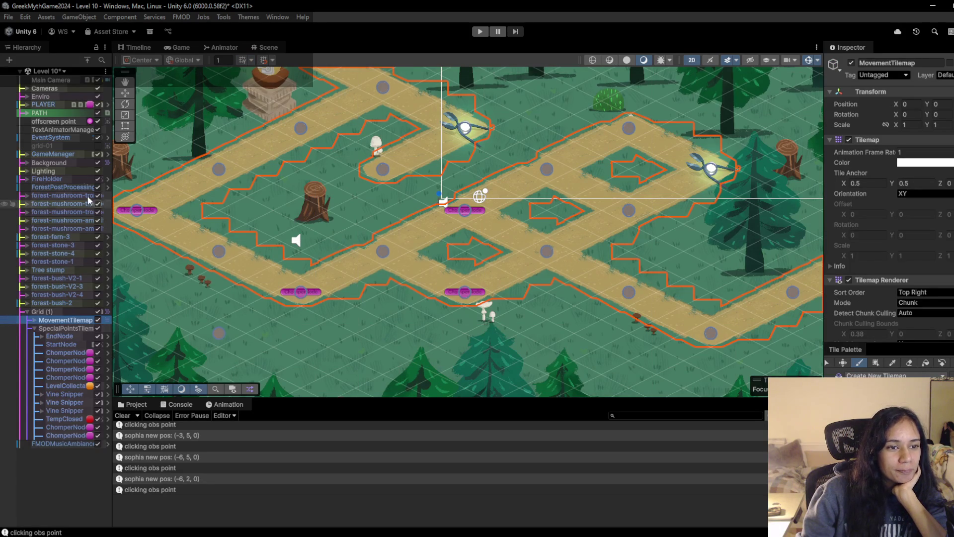
{"action": "left_click_drag", "start_coordinate": [195, 320], "coordinate": [276, 354]}
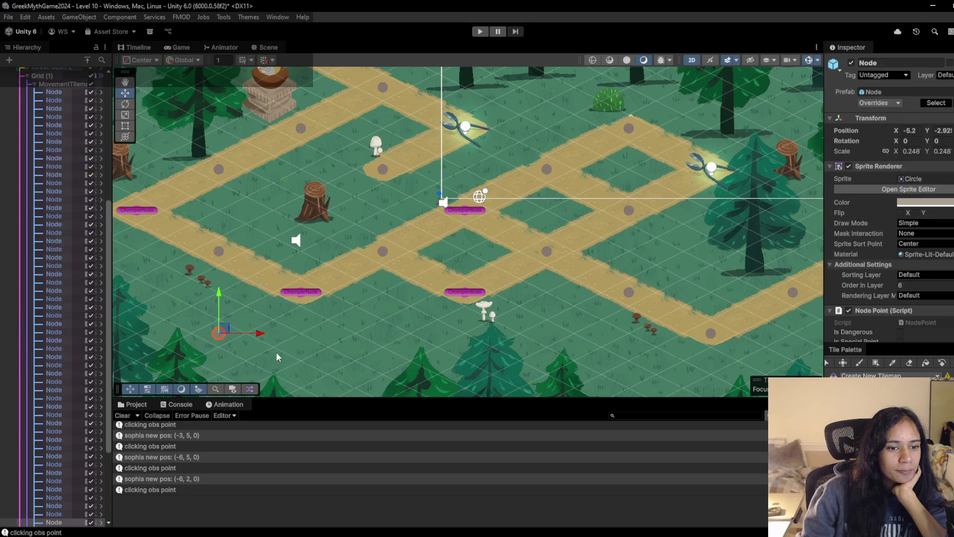
Step: Save Level 10 and switch to the Level 9-Doran scene
{"action": "key", "text": "b"}
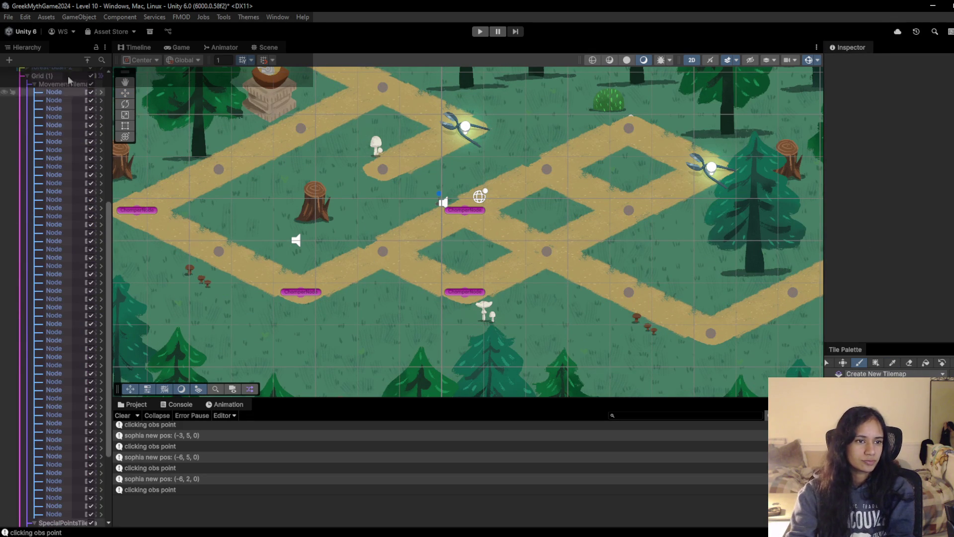
{"action": "left_click", "coordinate": [31, 84]}
{"action": "left_click", "coordinate": [50, 72]}
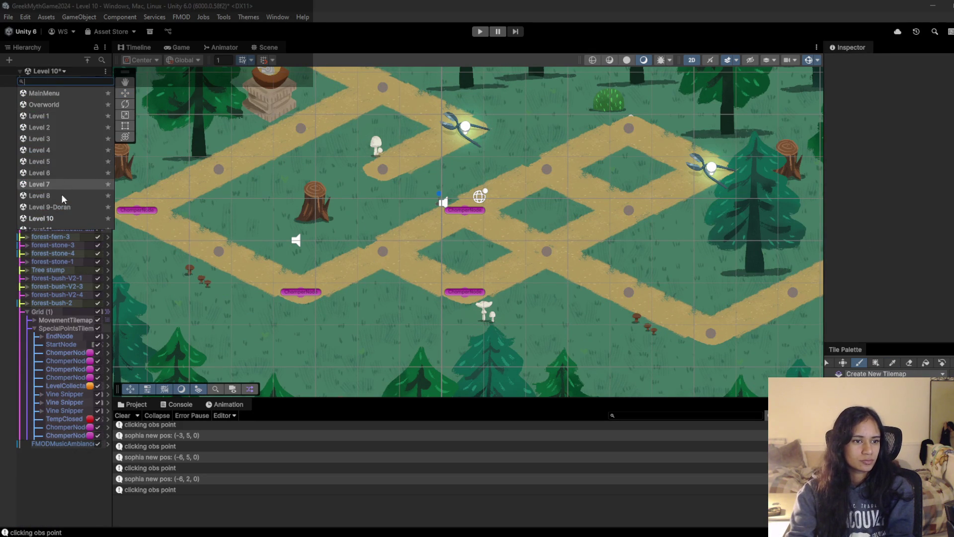
{"action": "left_click", "coordinate": [64, 210]}
{"action": "left_click", "coordinate": [480, 296]}
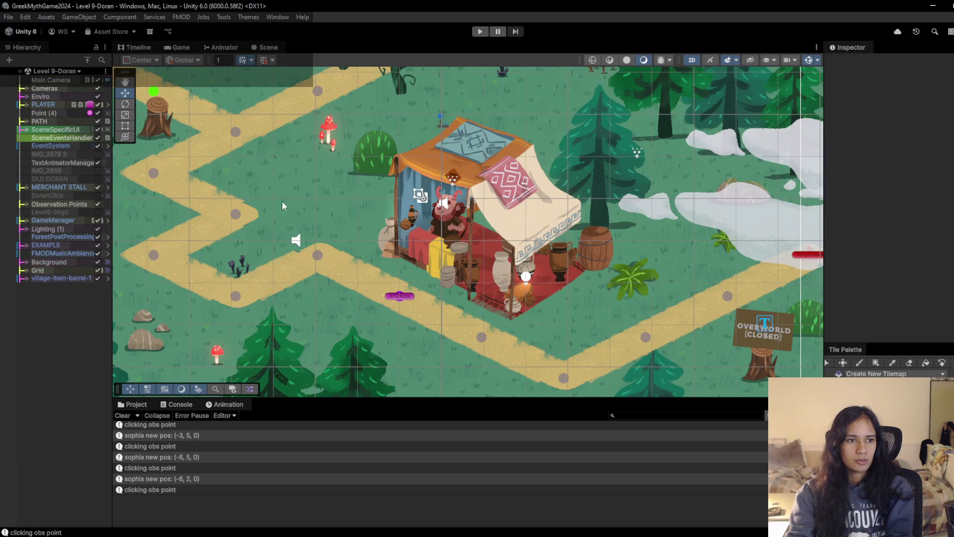
Step: Reopen the Level 10 scene and start a playtest
{"action": "left_click", "coordinate": [79, 70]}
{"action": "left_click", "coordinate": [435, 22]}
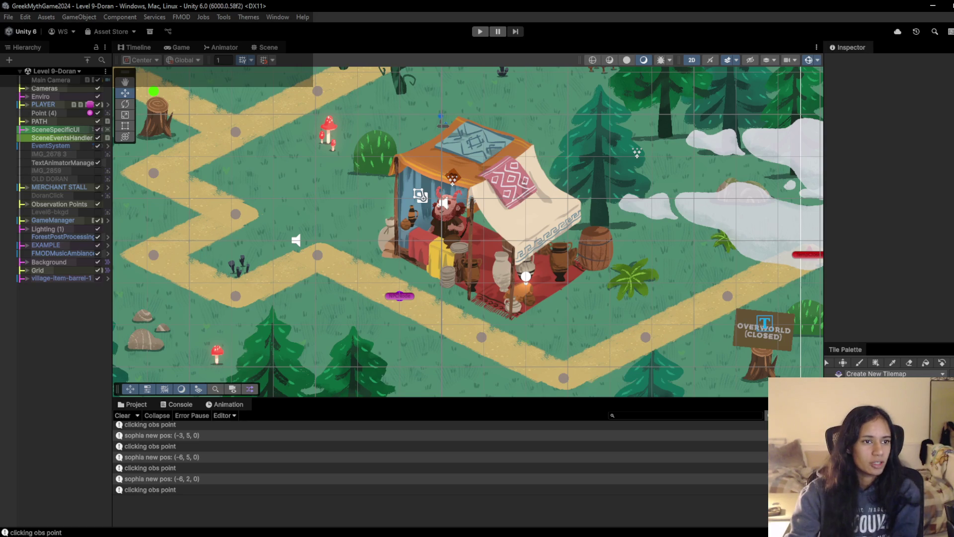
{"action": "left_click", "coordinate": [73, 72]}
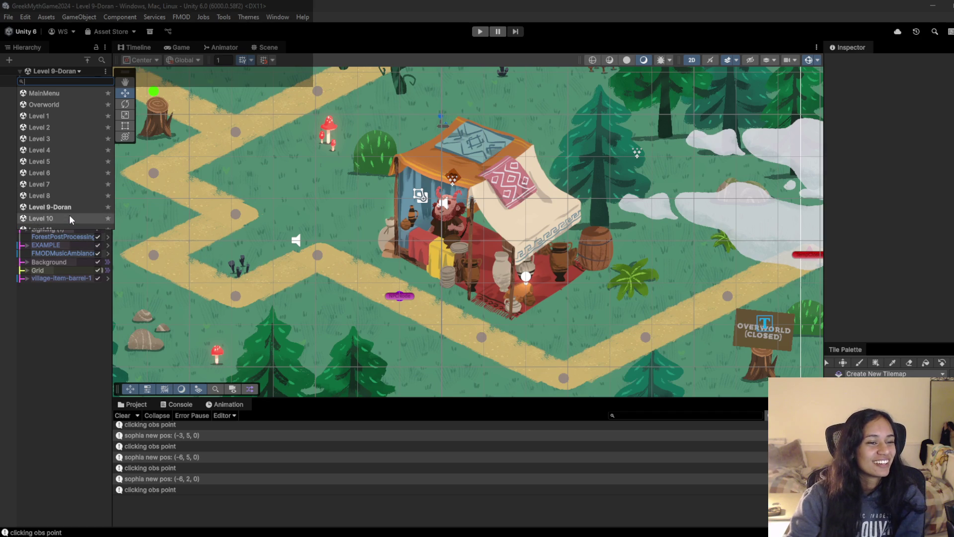
{"action": "scroll", "coordinate": [69, 219], "scroll_direction": "down", "scroll_amount": 2}
{"action": "left_click", "coordinate": [68, 185]}
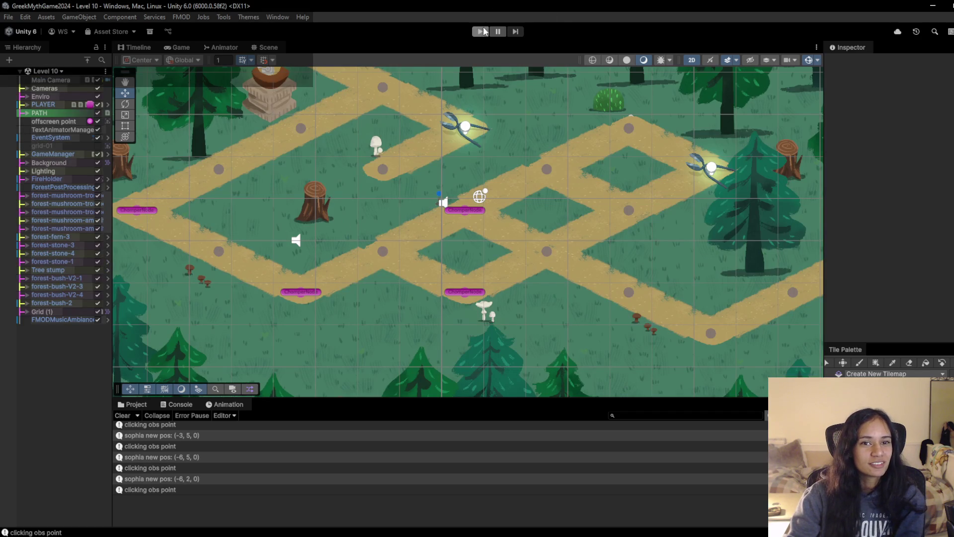
{"action": "left_click", "coordinate": [481, 31]}
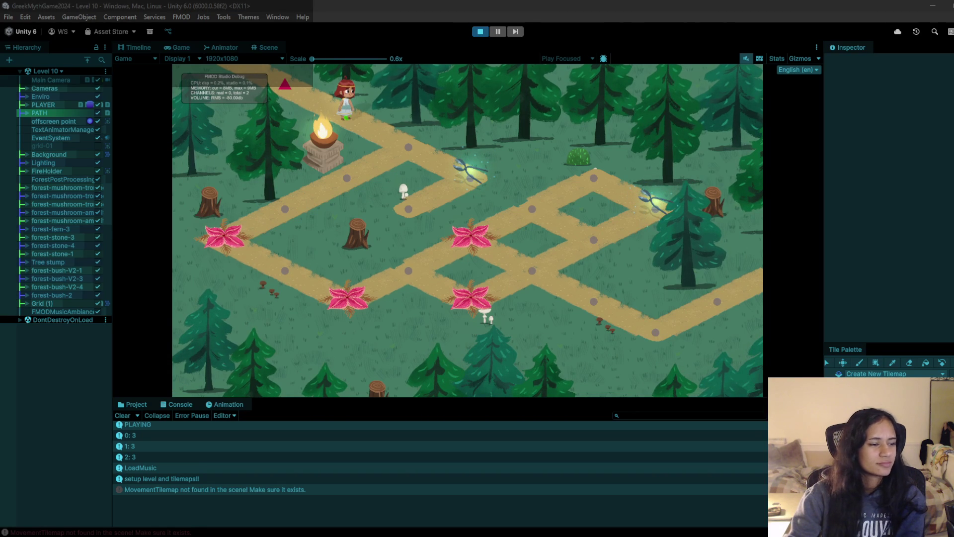
Step: Walk the character past the vine snipper and brazier to the left flower tile, then stop
{"action": "left_click", "coordinate": [397, 153]}
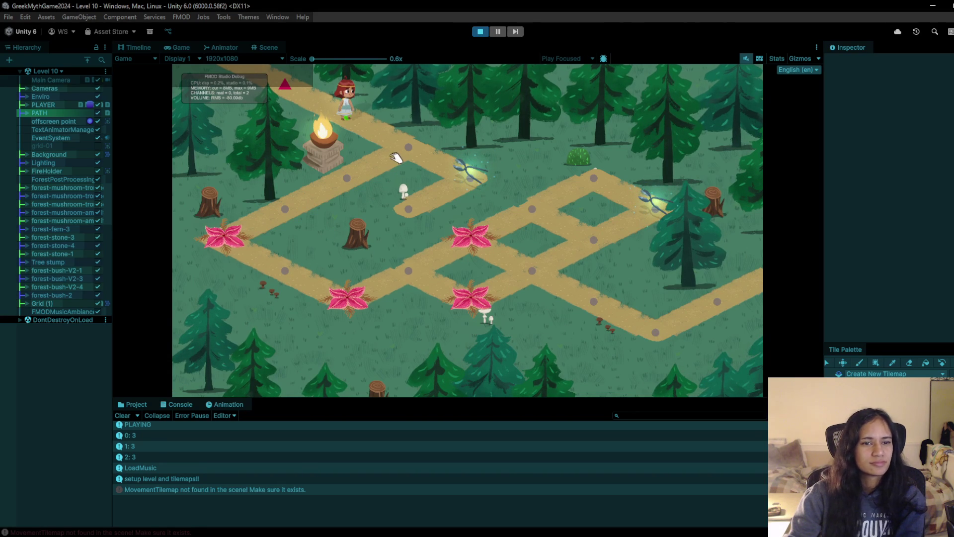
{"action": "left_click", "coordinate": [477, 177]}
{"action": "left_click", "coordinate": [407, 149]}
{"action": "left_click", "coordinate": [353, 172]}
{"action": "left_click", "coordinate": [338, 197]}
{"action": "left_click", "coordinate": [316, 208]}
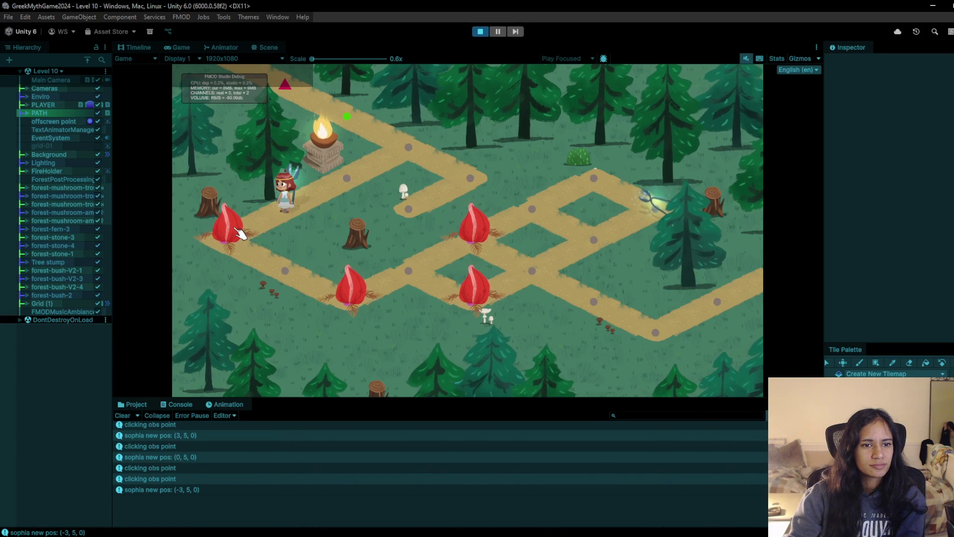
{"action": "left_click", "coordinate": [348, 177]}
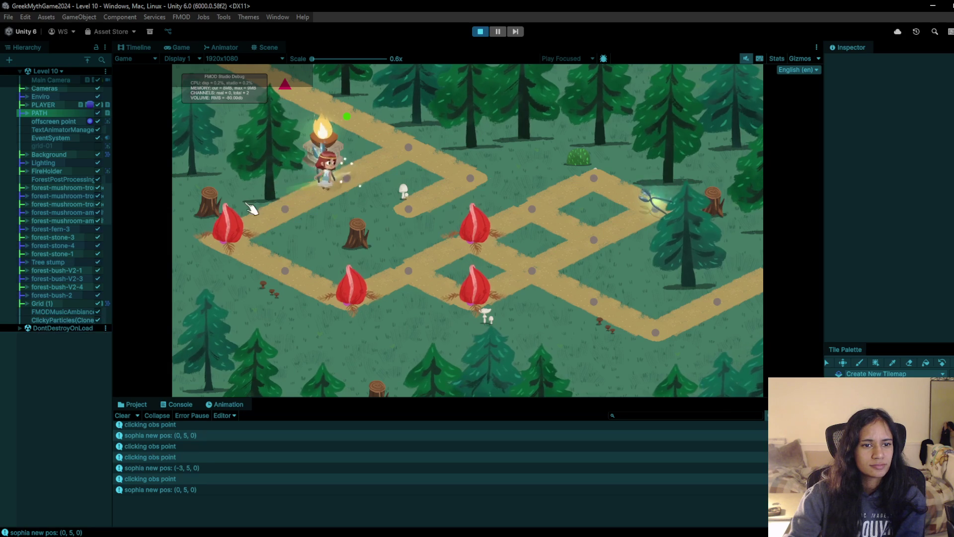
{"action": "left_click", "coordinate": [293, 215]}
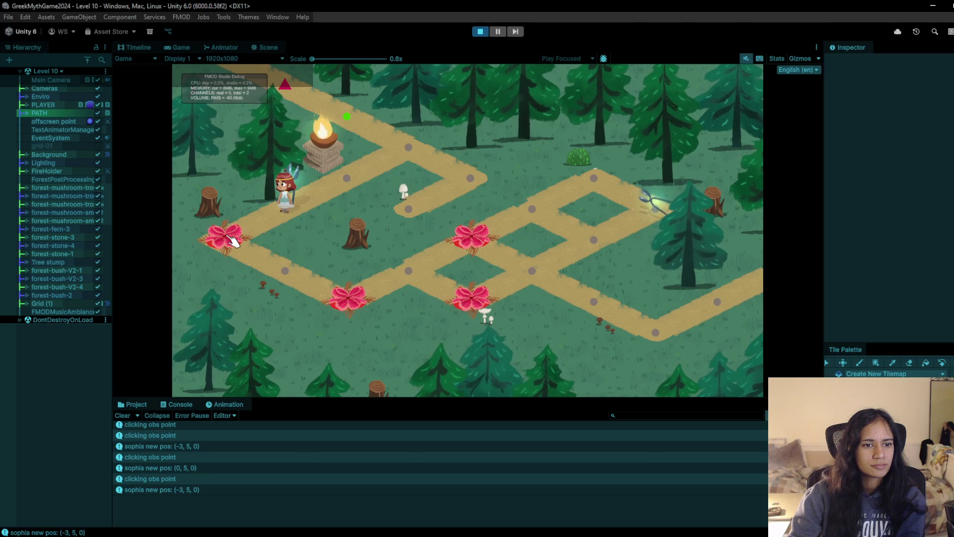
{"action": "left_click", "coordinate": [231, 240]}
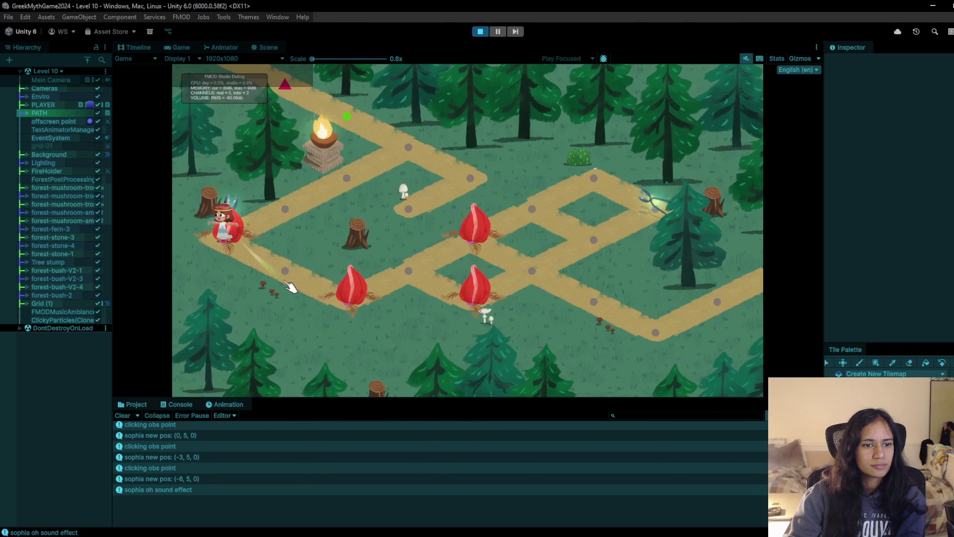
{"action": "left_click", "coordinate": [482, 32]}
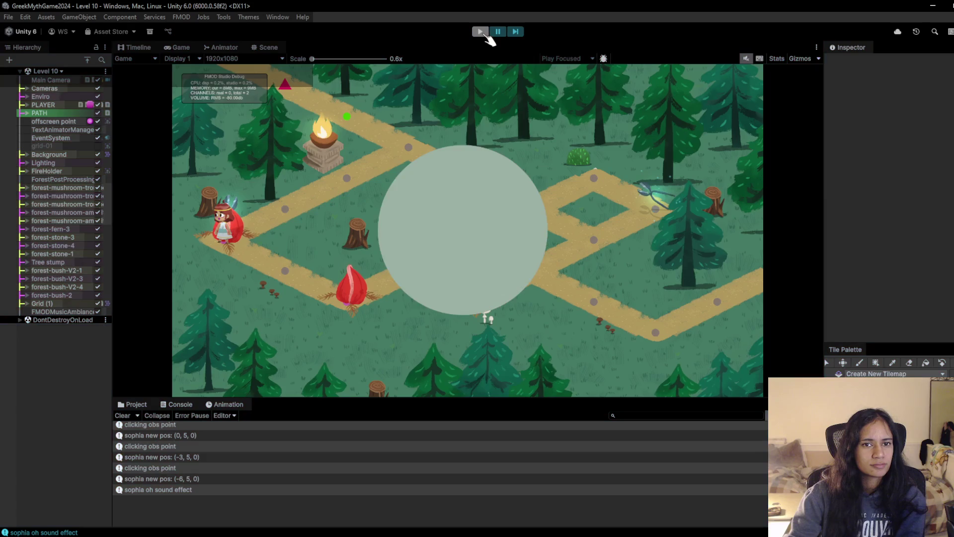
Step: Replay Level 10, walking down-left to test the red plant's reaction, then stop
{"action": "left_click", "coordinate": [481, 32]}
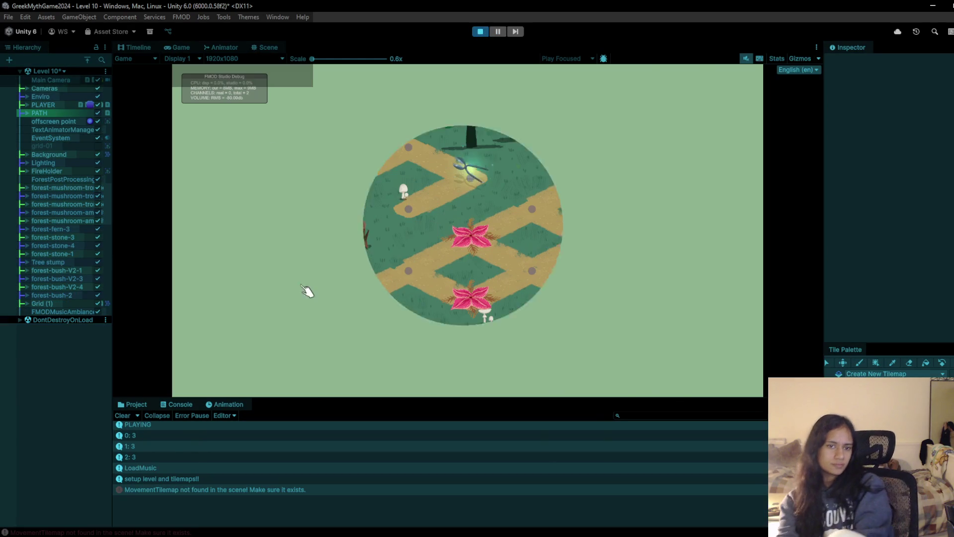
{"action": "left_click", "coordinate": [408, 147]}
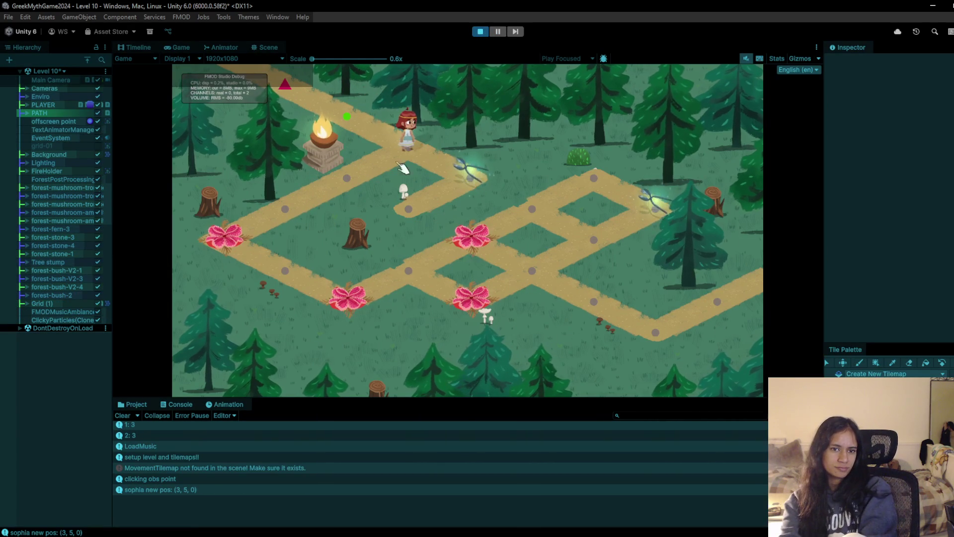
{"action": "left_click", "coordinate": [339, 178]}
{"action": "left_click", "coordinate": [338, 180]}
{"action": "left_click", "coordinate": [338, 182]}
{"action": "left_click", "coordinate": [272, 210]}
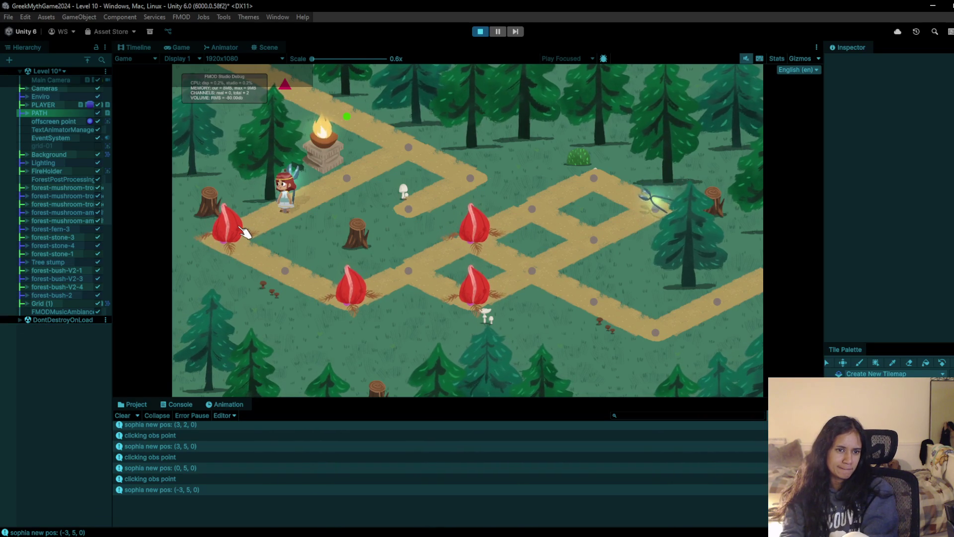
{"action": "left_click", "coordinate": [244, 232]}
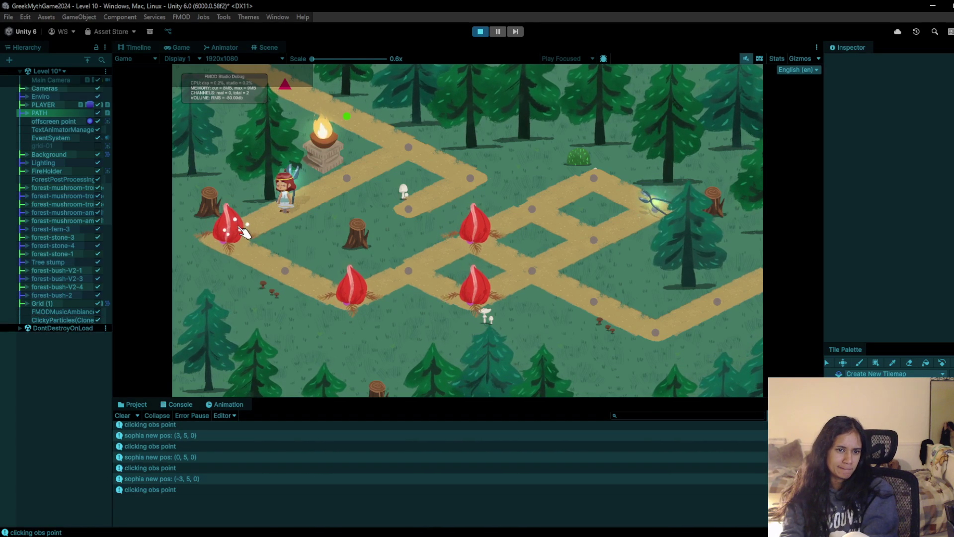
{"action": "left_click", "coordinate": [336, 190]}
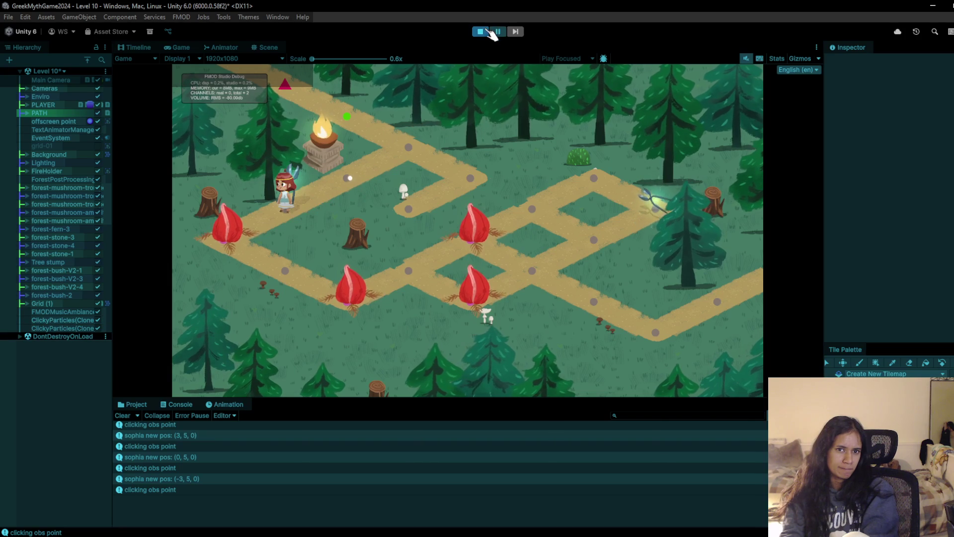
{"action": "left_click", "coordinate": [482, 31]}
Step: Replay again, walking down past the red bulbs to the lower path point, then stop
{"action": "left_click", "coordinate": [480, 32]}
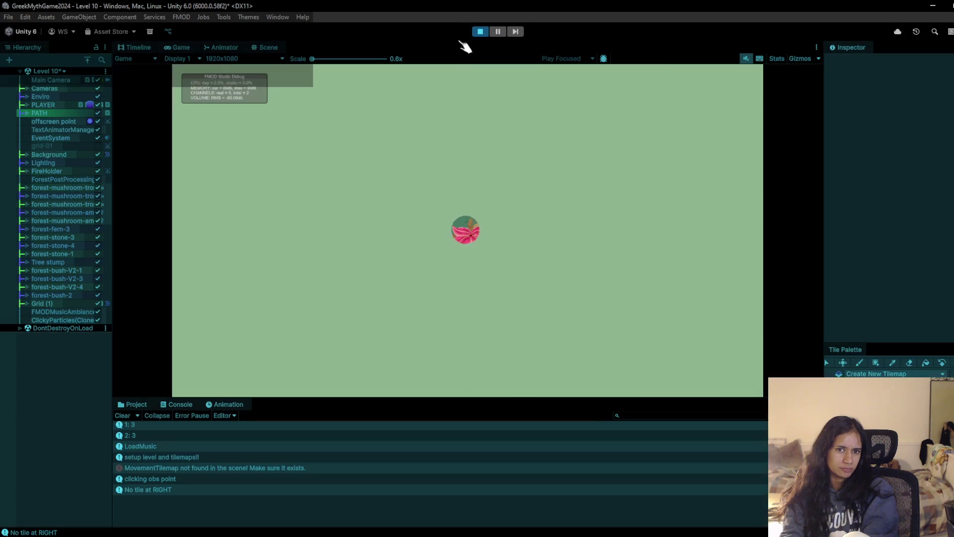
{"action": "left_click", "coordinate": [367, 174]}
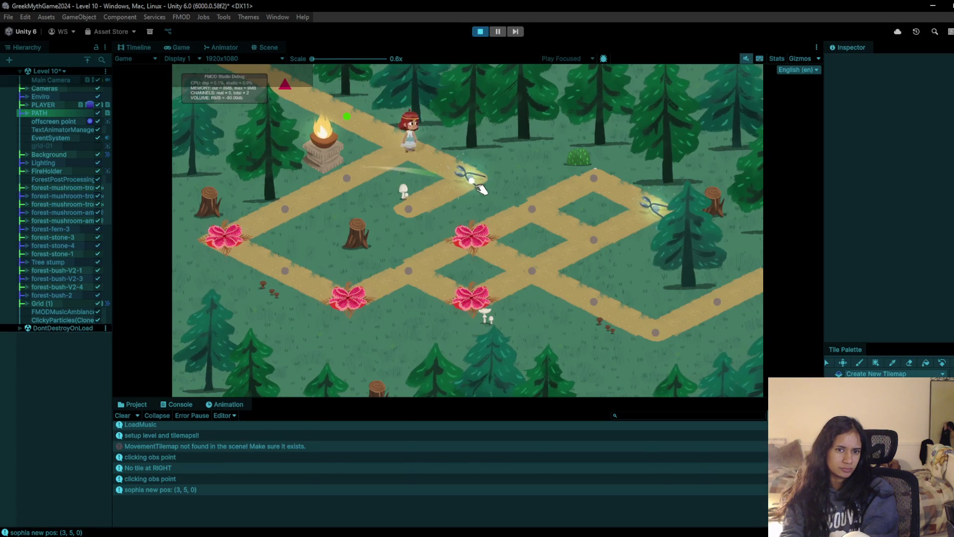
{"action": "left_click", "coordinate": [368, 179]}
{"action": "left_click", "coordinate": [365, 184]}
{"action": "left_click", "coordinate": [304, 209]}
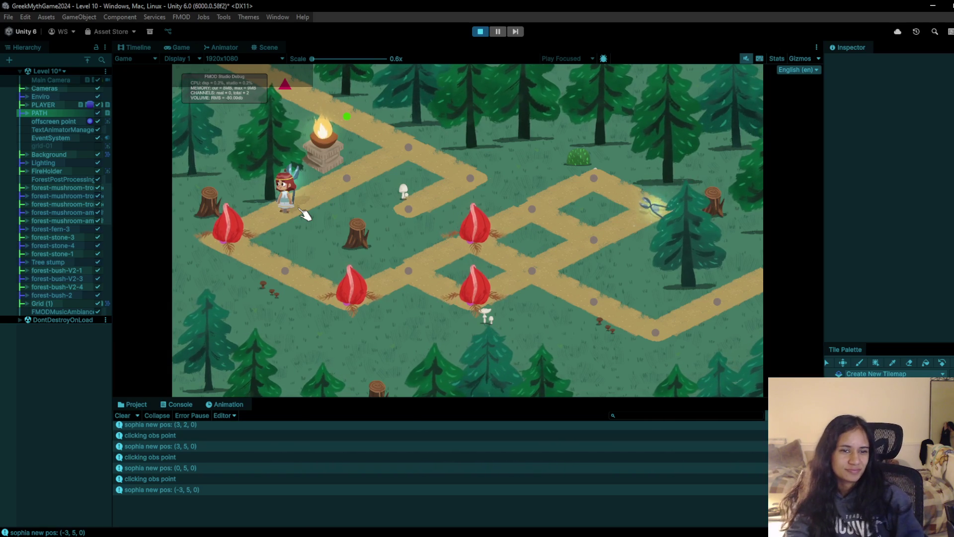
{"action": "left_click", "coordinate": [343, 179]}
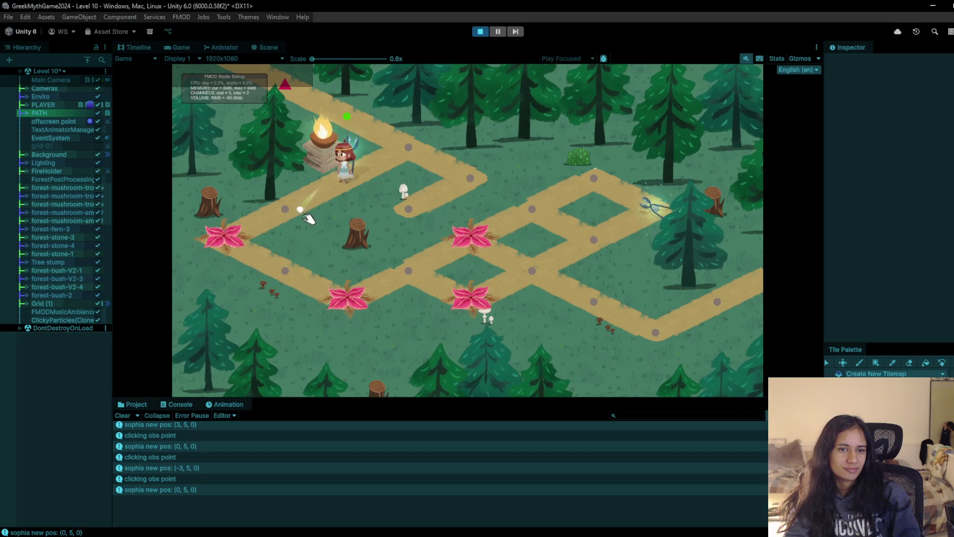
{"action": "left_click", "coordinate": [308, 217]}
{"action": "left_click", "coordinate": [378, 169]}
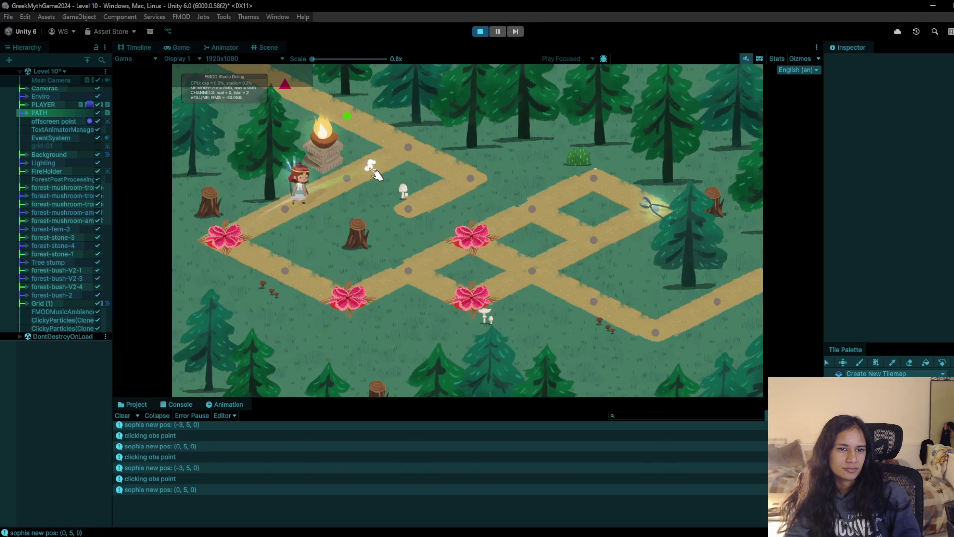
{"action": "left_click", "coordinate": [286, 213]}
{"action": "left_click", "coordinate": [230, 238]}
{"action": "left_click", "coordinate": [272, 275]}
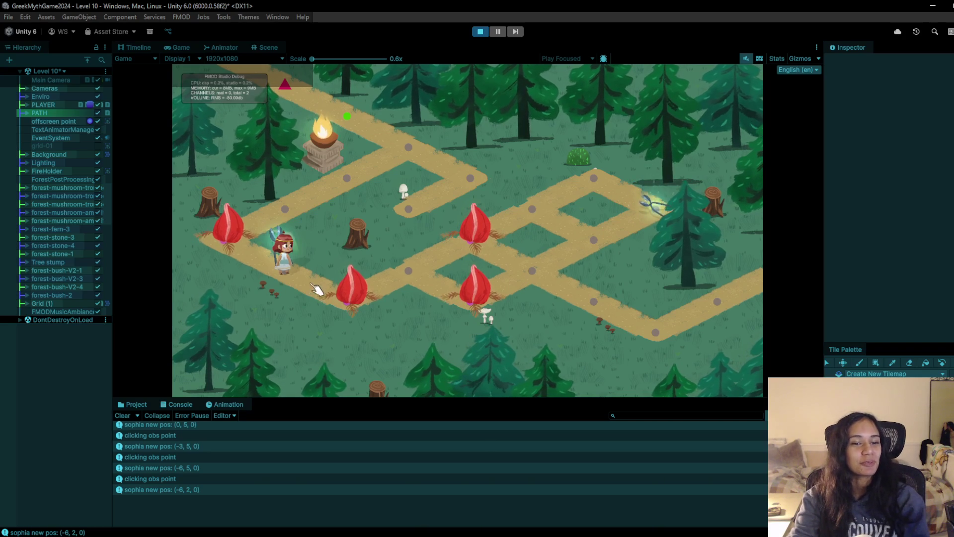
{"action": "left_click", "coordinate": [480, 32]}
{"action": "mouse_move", "coordinate": [271, 298]}
{"action": "left_mouse_down"}
{"action": "mouse_move", "coordinate": [328, 270]}
{"action": "mouse_move", "coordinate": [289, 389]}
{"action": "left_mouse_up"}
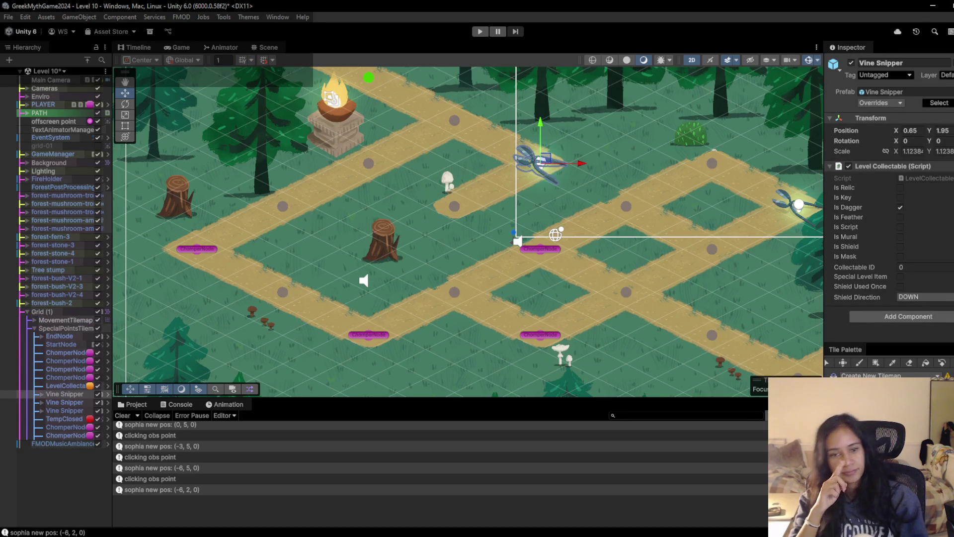
Step: Paint a MovementTilemap path tile under the tree stump
{"action": "key", "text": "b"}
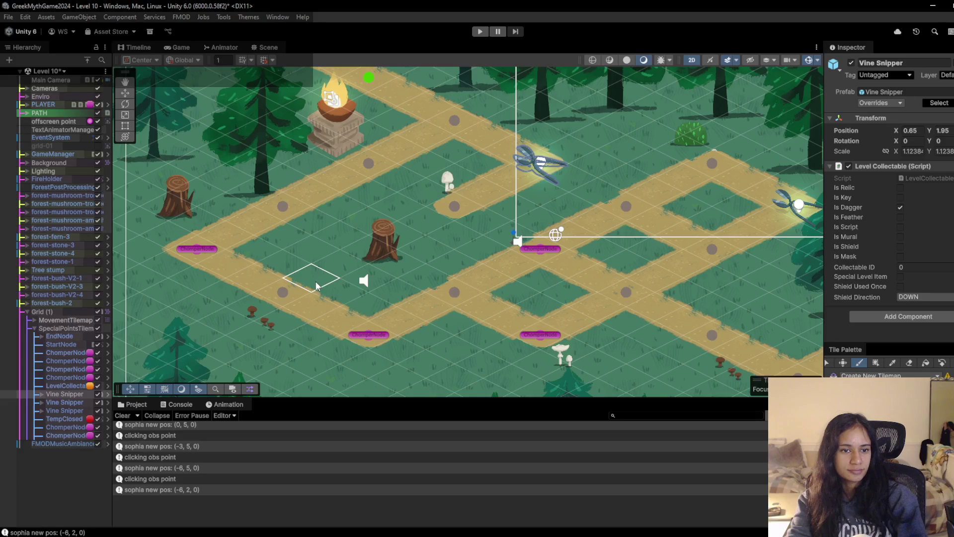
{"action": "left_click", "coordinate": [64, 320]}
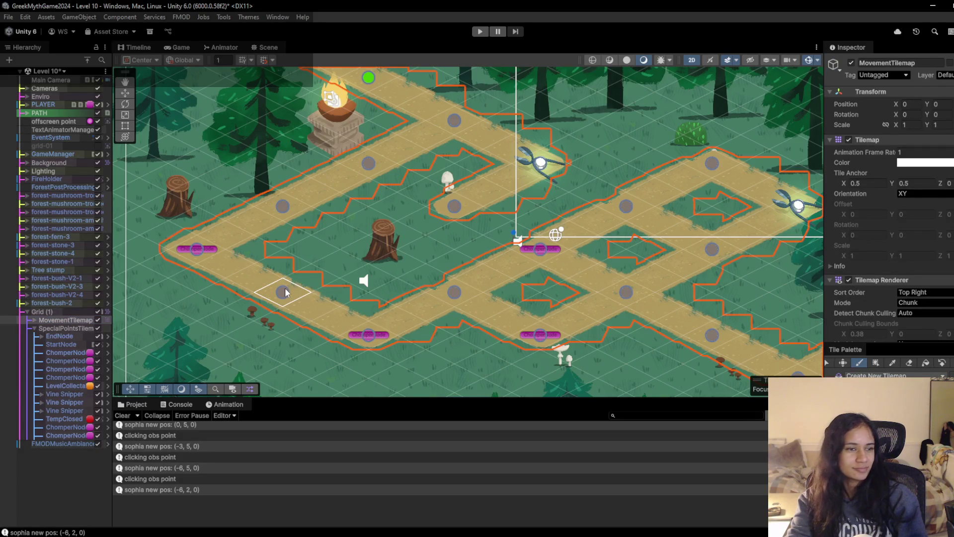
{"action": "left_click", "coordinate": [369, 248]}
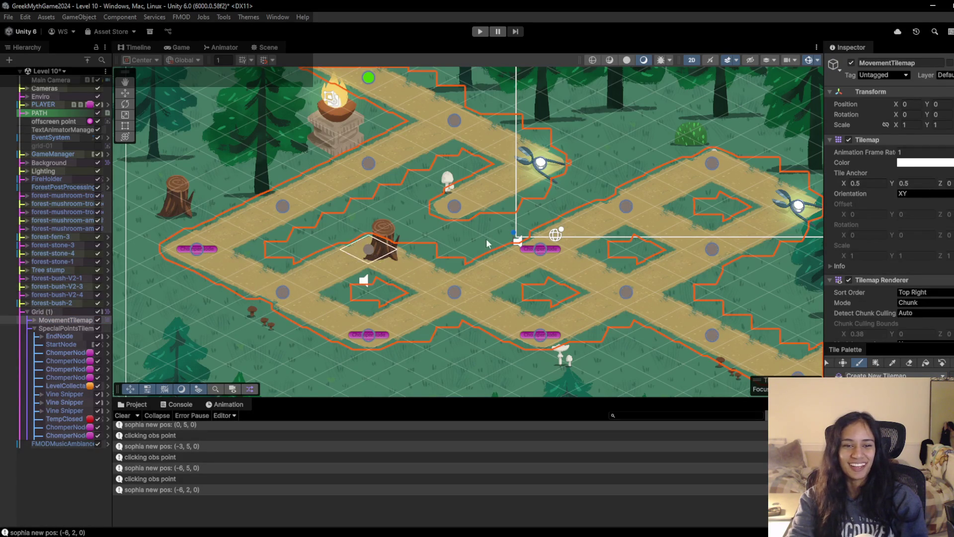
Step: Inspect the TextAnimatorManager and PATH objects, then select the tree stump sprite
{"action": "left_click", "coordinate": [59, 129]}
{"action": "scroll", "coordinate": [309, 240], "scroll_direction": "up", "scroll_amount": 2}
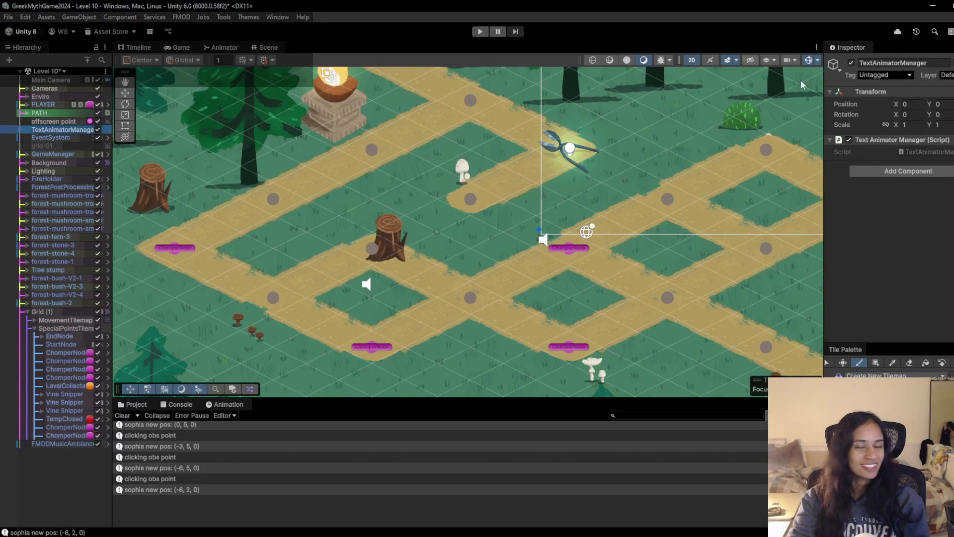
{"action": "left_click", "coordinate": [70, 115]}
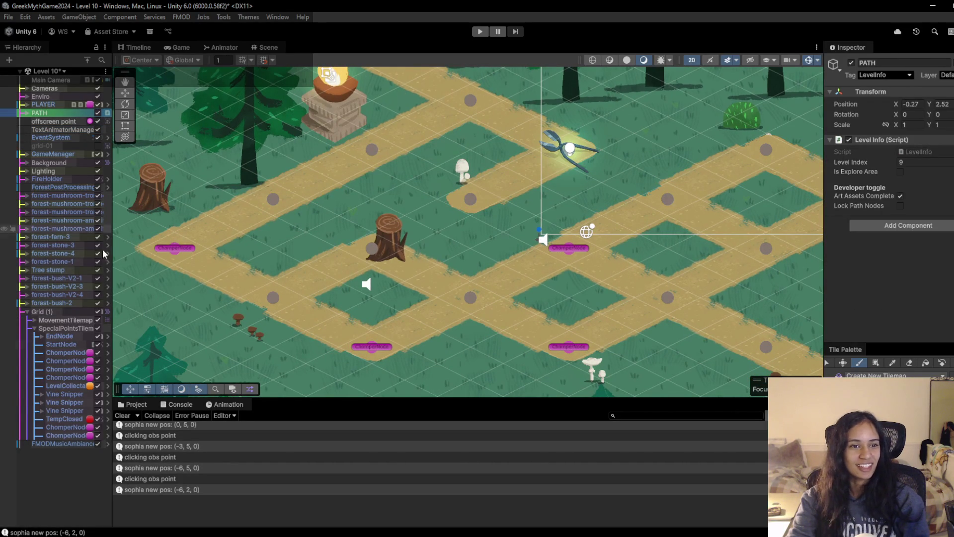
{"action": "left_click", "coordinate": [389, 236]}
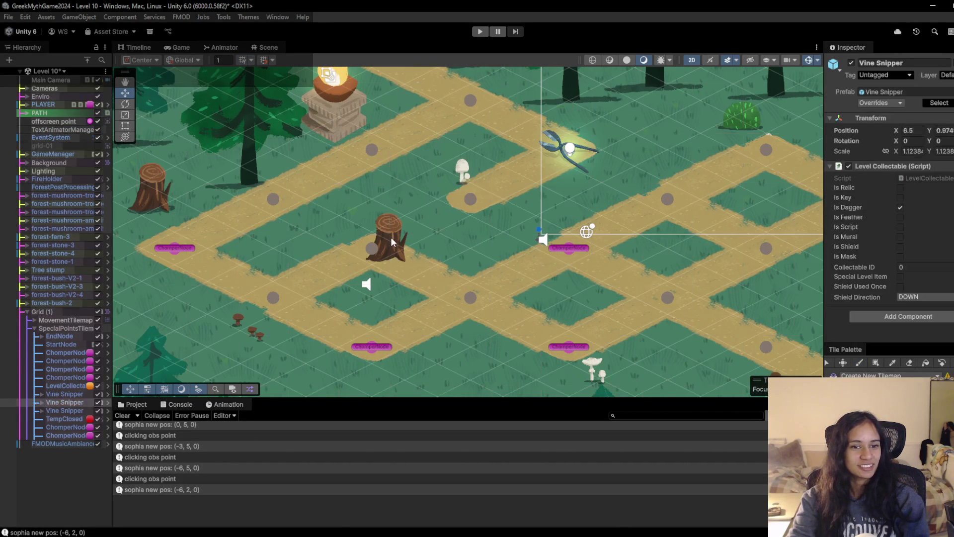
{"action": "left_click", "coordinate": [392, 237]}
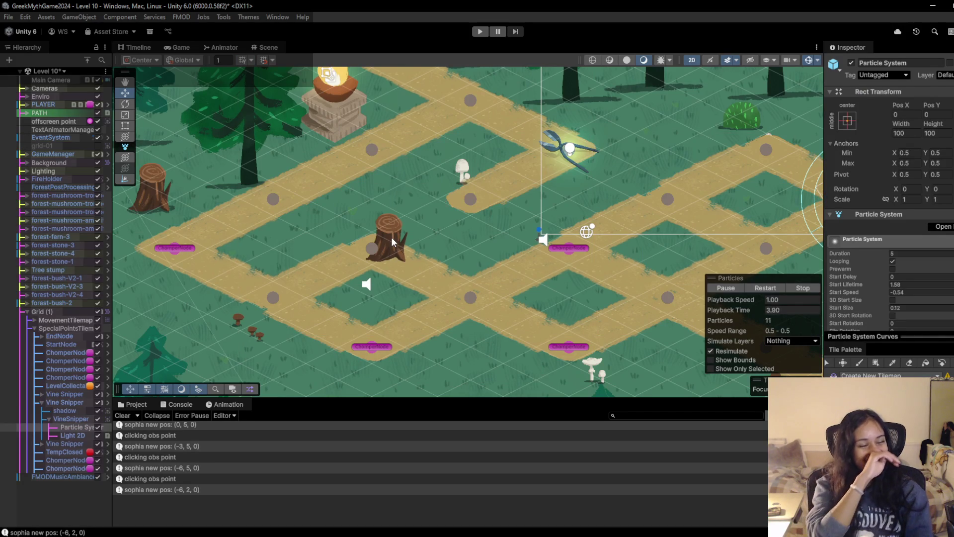
{"action": "left_click", "coordinate": [392, 237]}
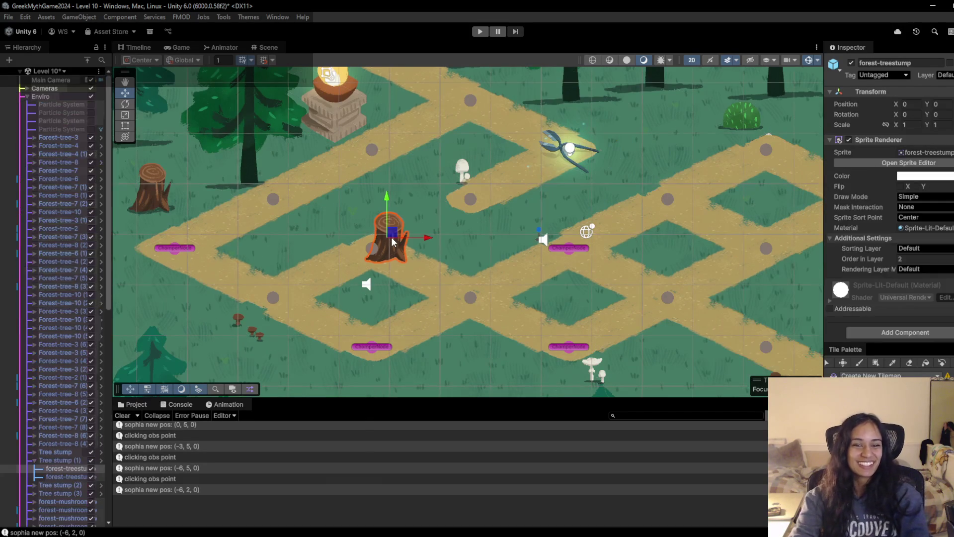
Step: Move Tree stump (1) up-right beside the white mushroom to X -5.94, Y 0.53
{"action": "left_click", "coordinate": [57, 461]}
{"action": "left_click_drag", "start_coordinate": [396, 242], "coordinate": [416, 190]}
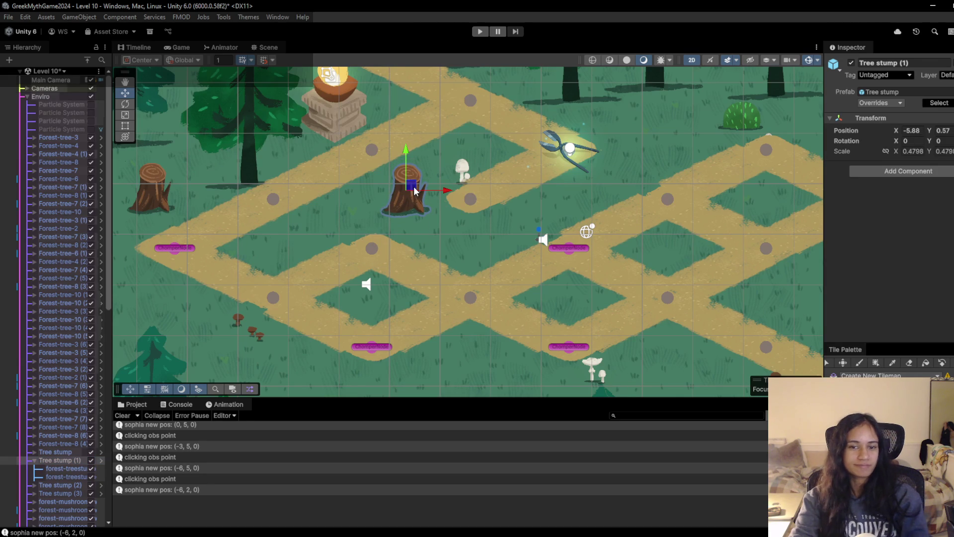
{"action": "left_click_drag", "start_coordinate": [415, 190], "coordinate": [412, 193]}
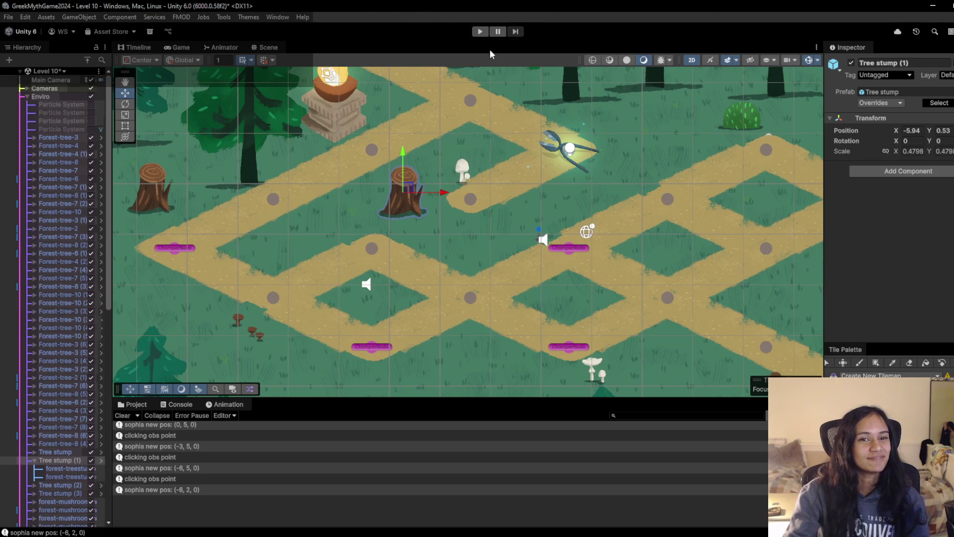
Step: Start a Level 10 playtest and walk the character toward the vine snipper and back
{"action": "left_click", "coordinate": [479, 31]}
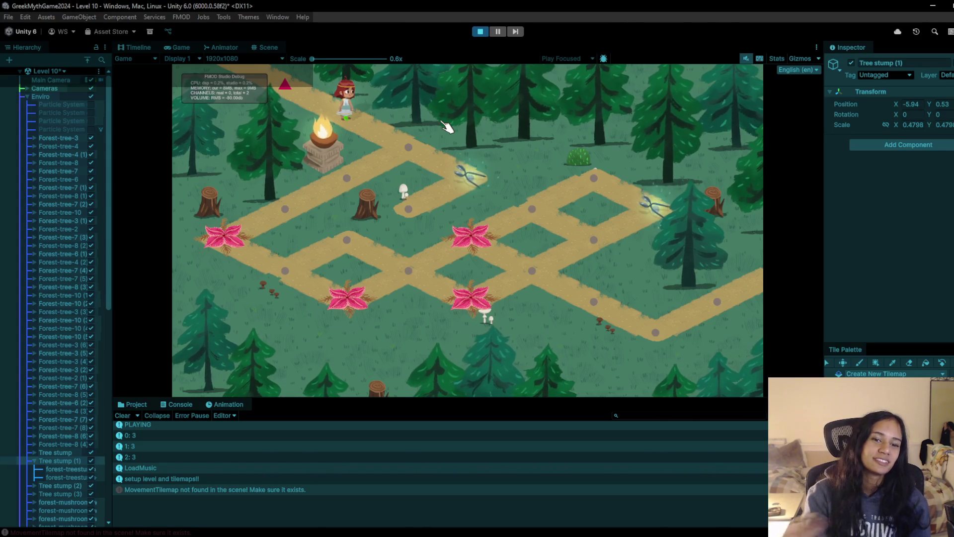
{"action": "left_click", "coordinate": [408, 147]}
{"action": "left_click", "coordinate": [477, 179]}
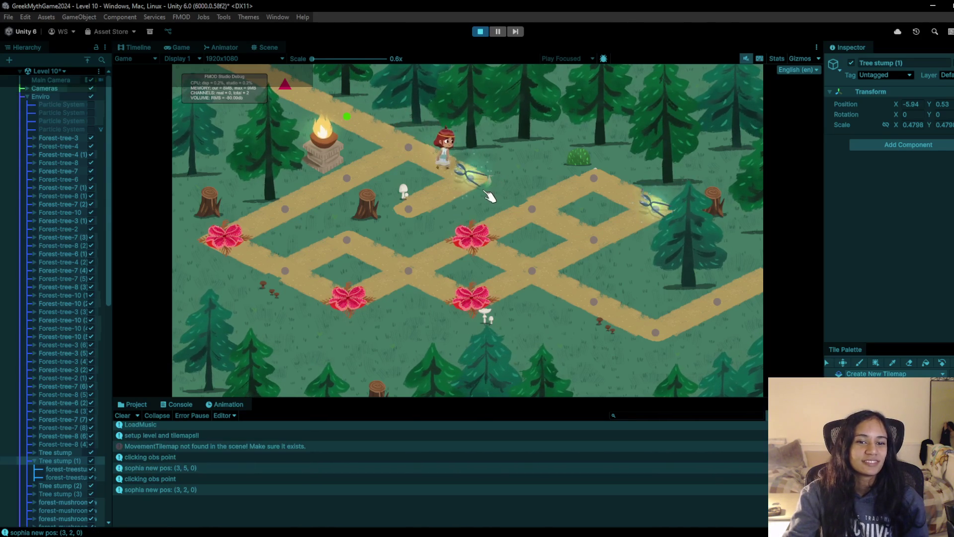
{"action": "left_click", "coordinate": [411, 146]}
{"action": "left_click", "coordinate": [371, 201]}
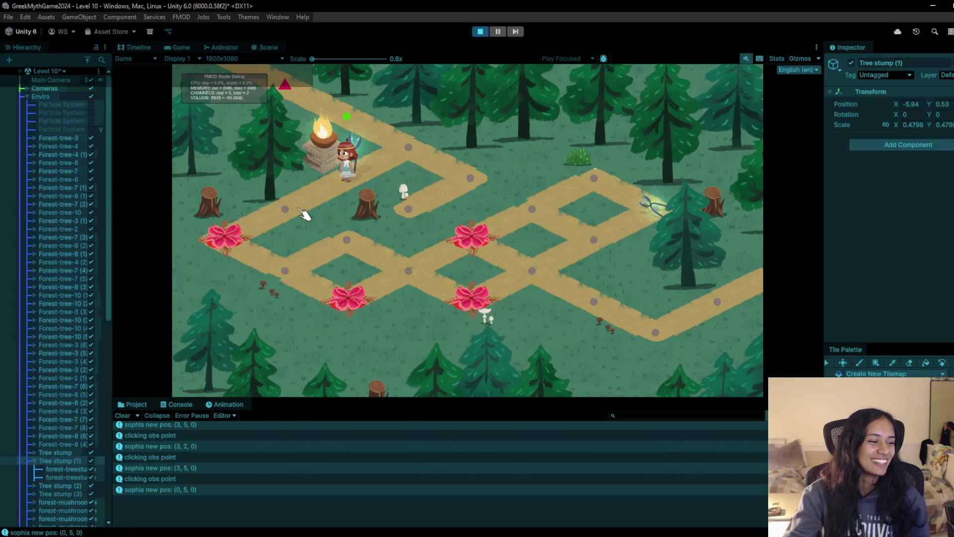
Step: Walk the character past the brazier down to the lower grid points, then stop the playtest
{"action": "left_click", "coordinate": [301, 212]}
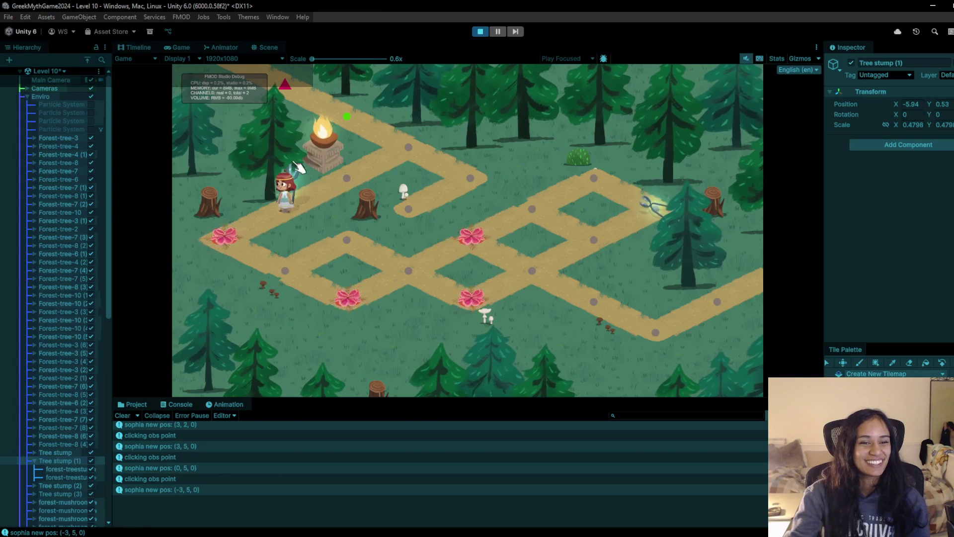
{"action": "left_click", "coordinate": [301, 174]}
{"action": "left_click", "coordinate": [271, 221]}
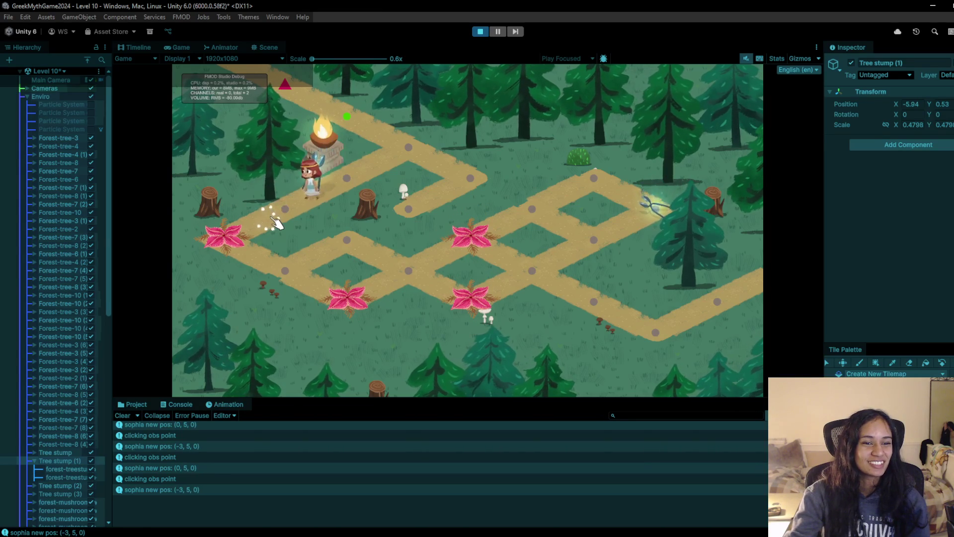
{"action": "left_click", "coordinate": [221, 230]}
{"action": "left_click", "coordinate": [269, 279]}
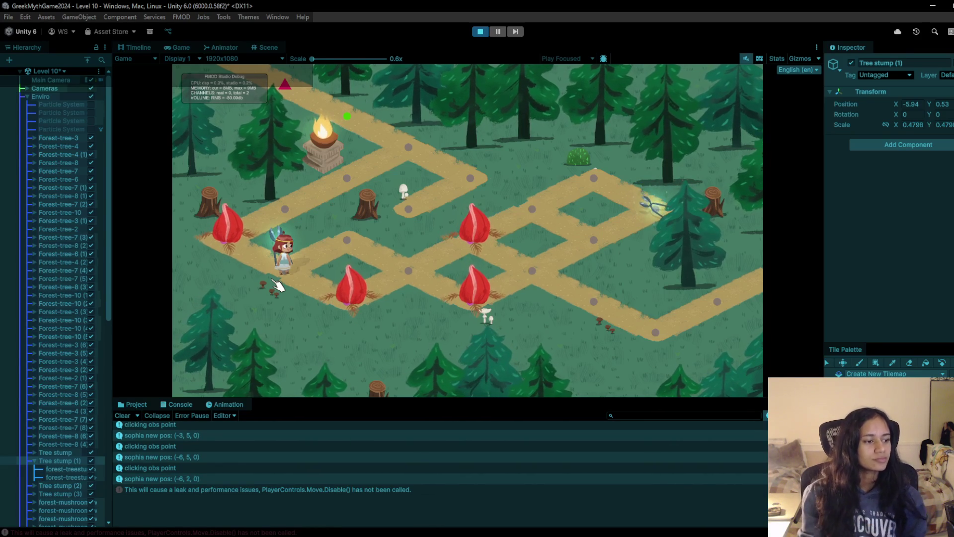
{"action": "left_click", "coordinate": [351, 233]}
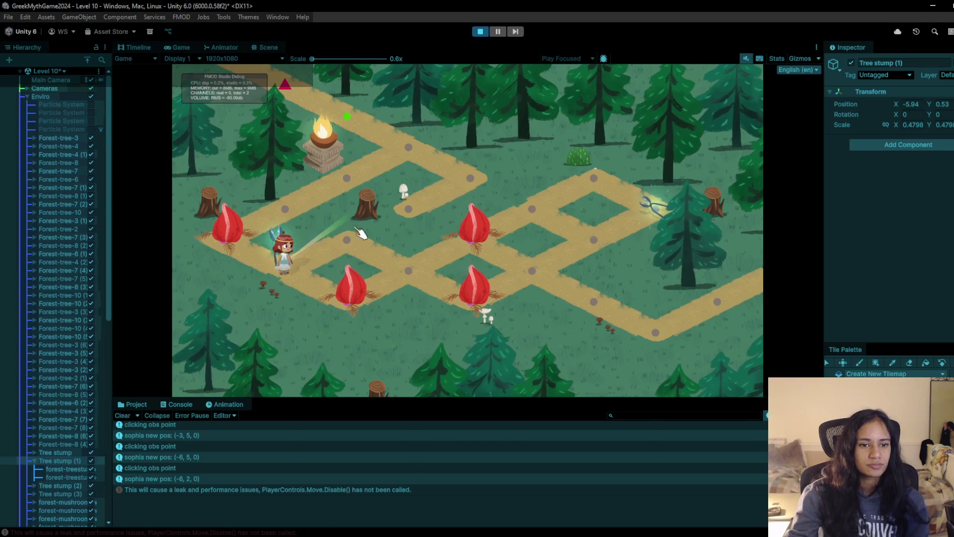
{"action": "left_click", "coordinate": [426, 281]}
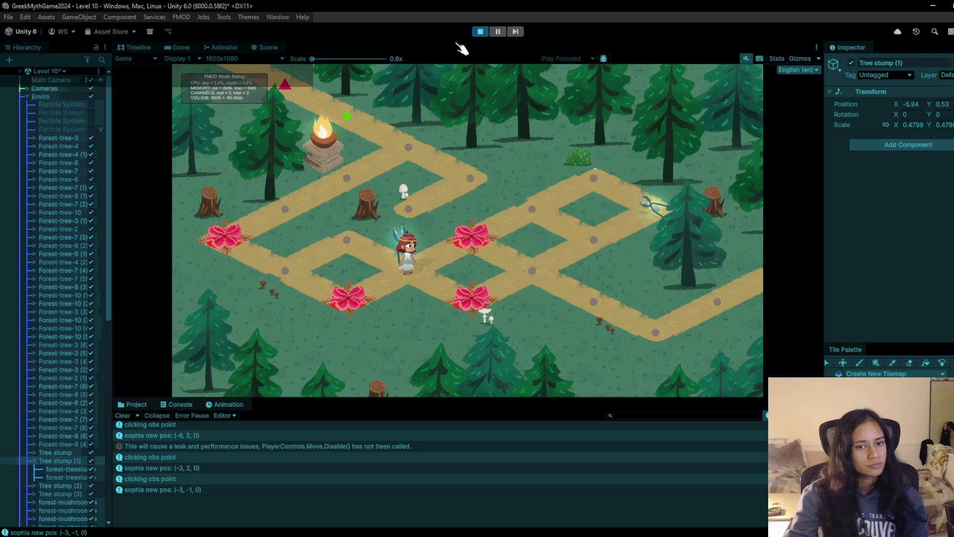
{"action": "left_click", "coordinate": [482, 31]}
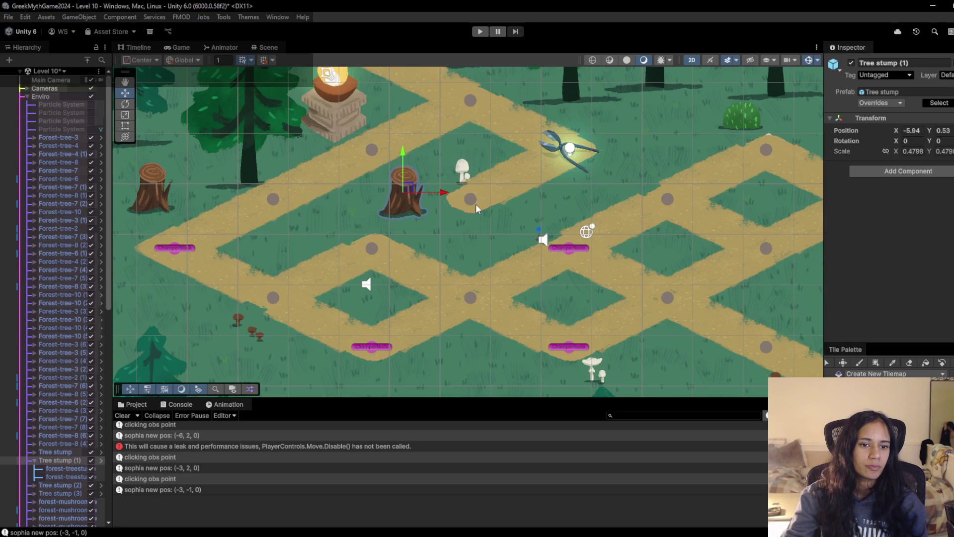
Step: Erase a diagonal strip of path tiles from the MovementTilemap
{"action": "left_click", "coordinate": [372, 246]}
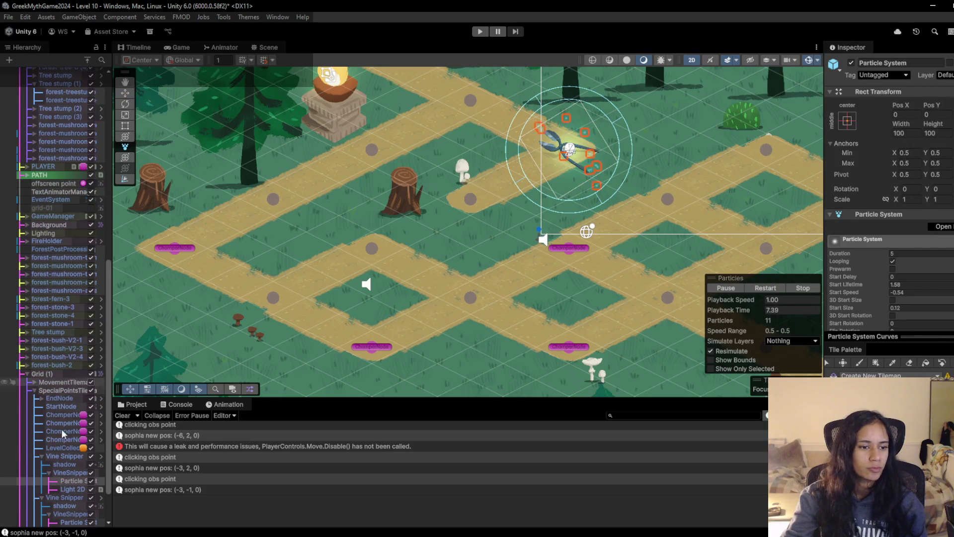
{"action": "left_click", "coordinate": [58, 382]}
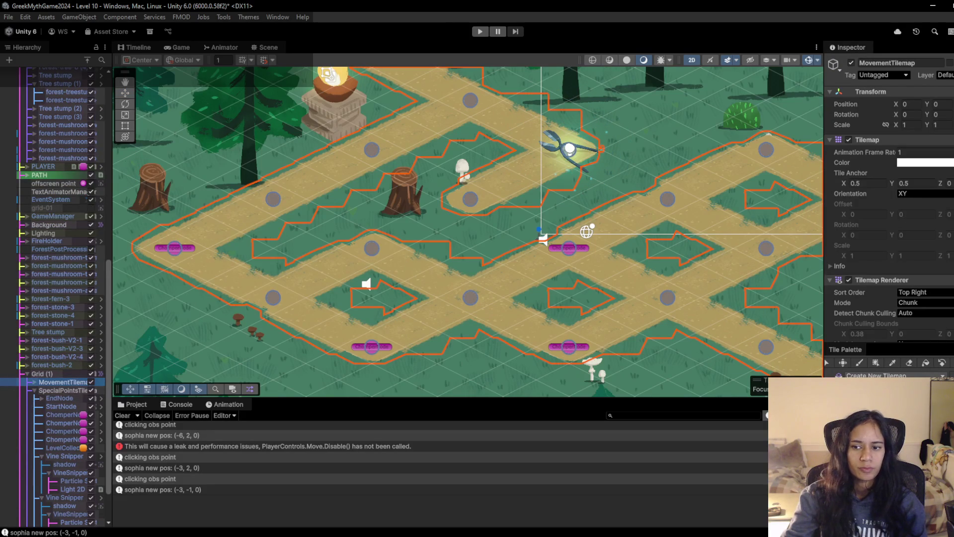
{"action": "left_click", "coordinate": [909, 362]}
{"action": "mouse_move", "coordinate": [445, 272]}
{"action": "left_mouse_down"}
{"action": "mouse_move", "coordinate": [348, 271]}
{"action": "mouse_move", "coordinate": [323, 283]}
{"action": "left_mouse_up"}
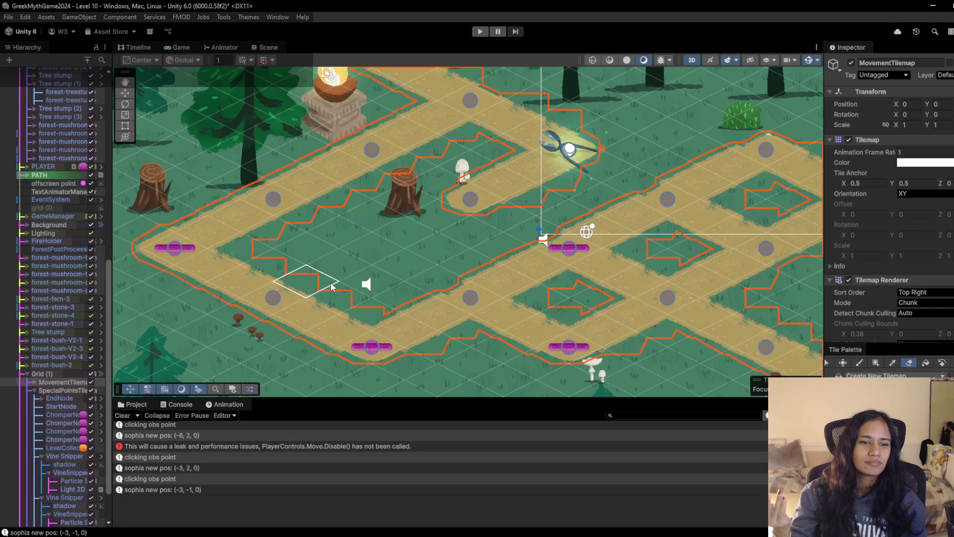
Step: Pan to the lower paths and select the EventSystem, a brown mushroom and the left ChomperNode
{"action": "key", "text": "b"}
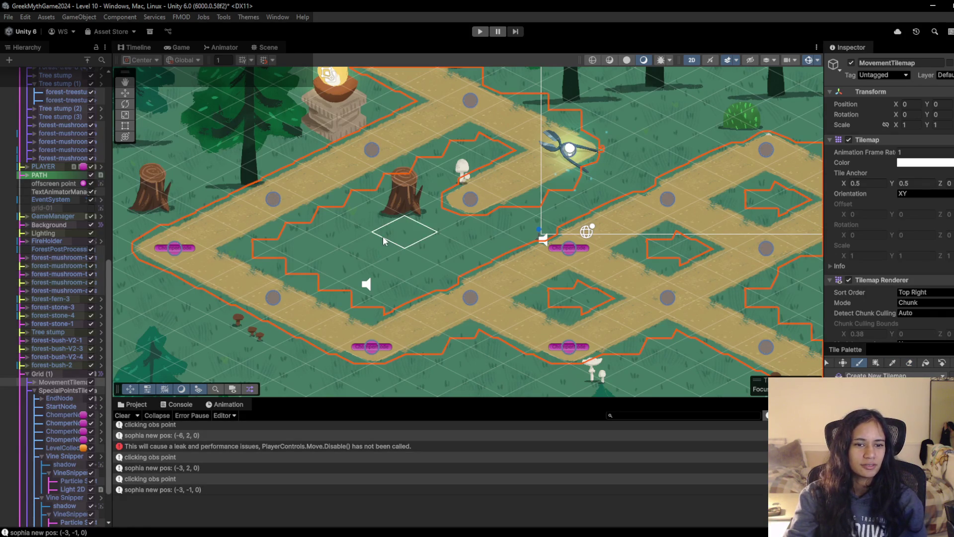
{"action": "scroll", "coordinate": [63, 406], "scroll_direction": "down", "scroll_amount": 3}
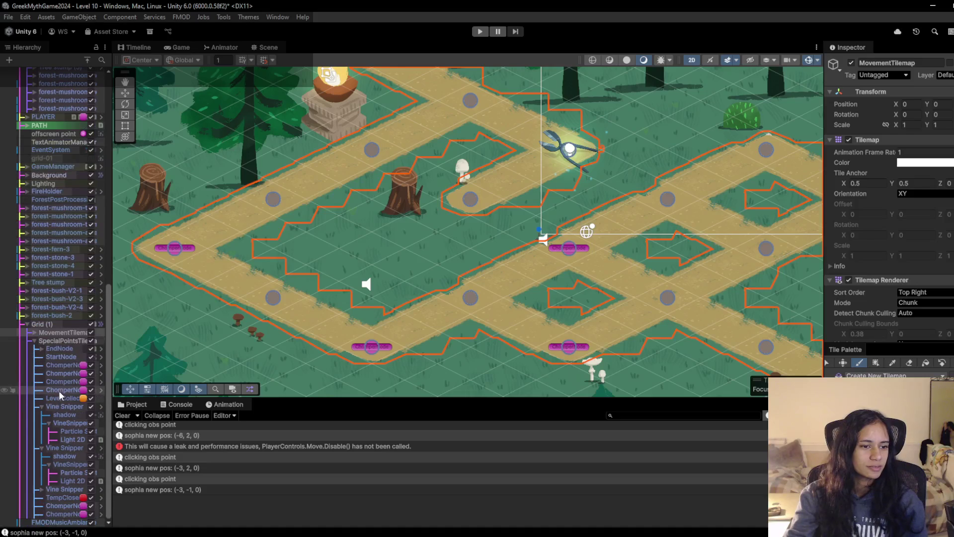
{"action": "mouse_move", "coordinate": [377, 294]}
{"action": "left_mouse_down"}
{"action": "mouse_move", "coordinate": [415, 247]}
{"action": "mouse_move", "coordinate": [401, 229]}
{"action": "left_mouse_up"}
{"action": "scroll", "coordinate": [419, 250], "scroll_direction": "down", "scroll_amount": 1}
{"action": "mouse_move", "coordinate": [482, 189]}
{"action": "left_mouse_down"}
{"action": "mouse_move", "coordinate": [448, 166]}
{"action": "mouse_move", "coordinate": [472, 181]}
{"action": "mouse_move", "coordinate": [378, 262]}
{"action": "left_mouse_up"}
{"action": "scroll", "coordinate": [473, 181], "scroll_direction": "down", "scroll_amount": 1}
{"action": "scroll", "coordinate": [377, 262], "scroll_direction": "up", "scroll_amount": 1}
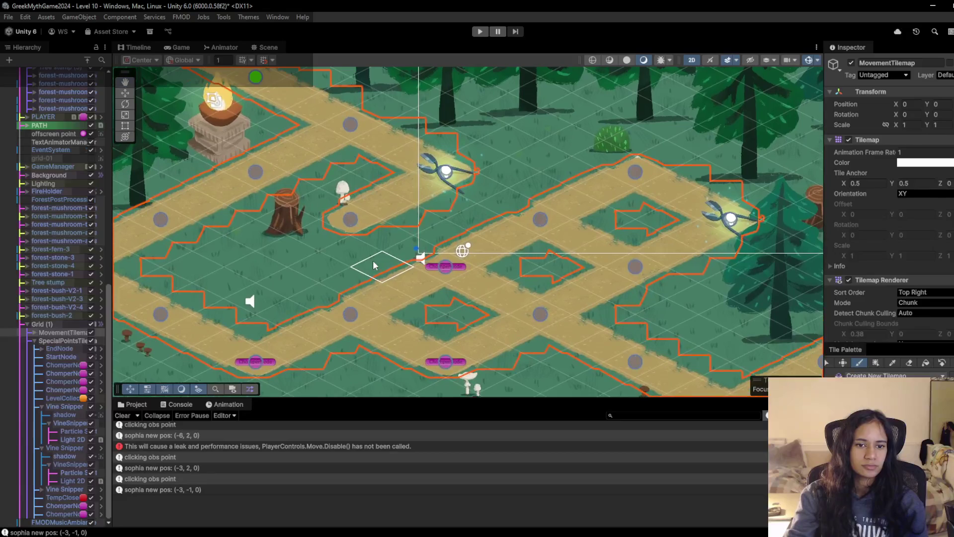
{"action": "left_click", "coordinate": [480, 32]}
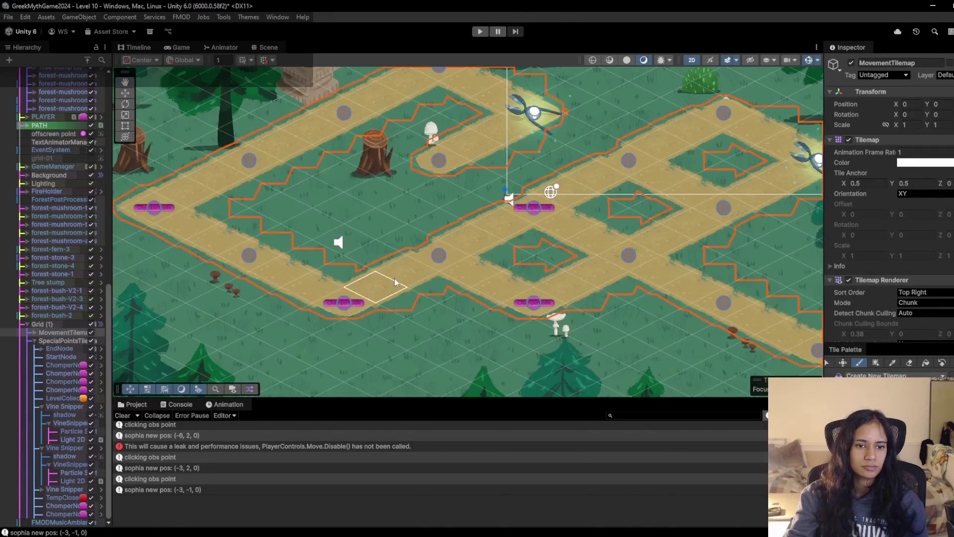
{"action": "left_click", "coordinate": [47, 149]}
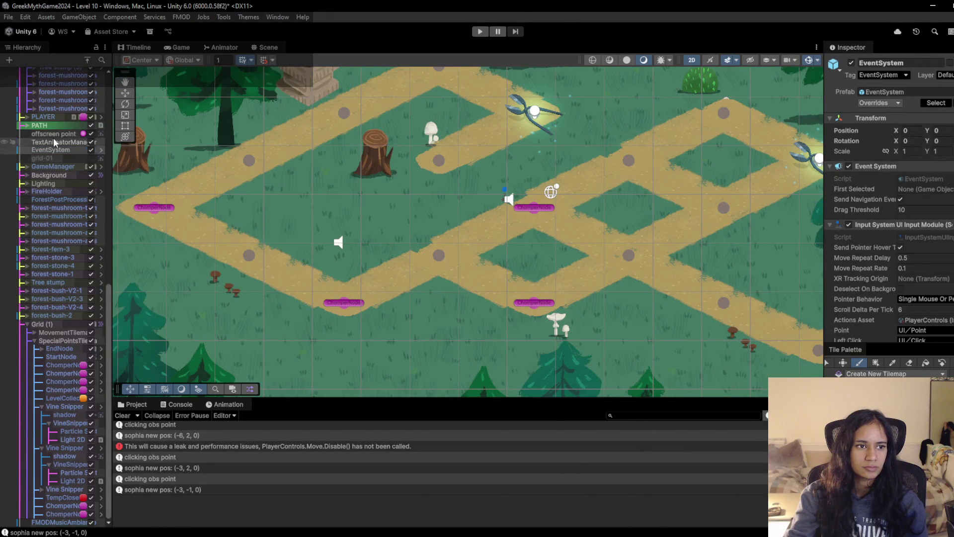
{"action": "left_click", "coordinate": [63, 100]}
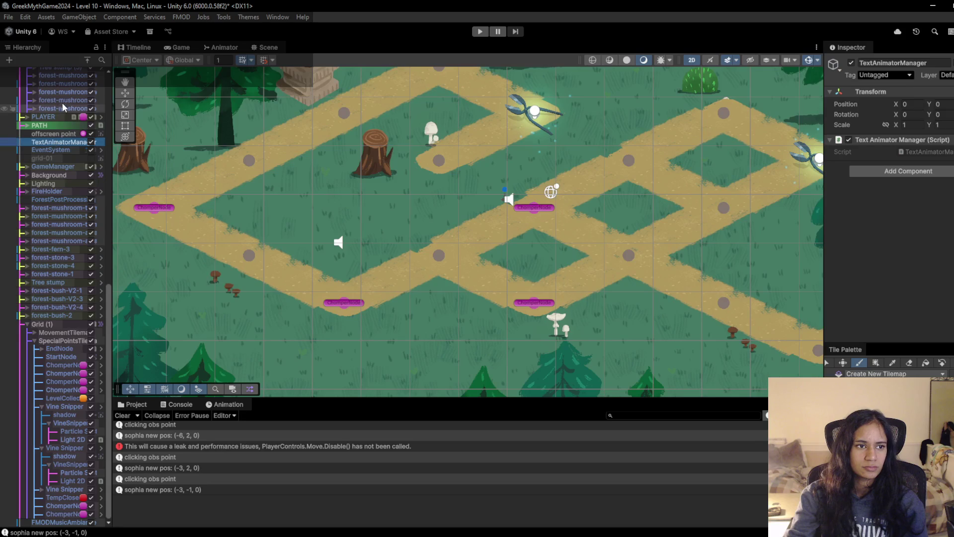
{"action": "left_click", "coordinate": [341, 303]}
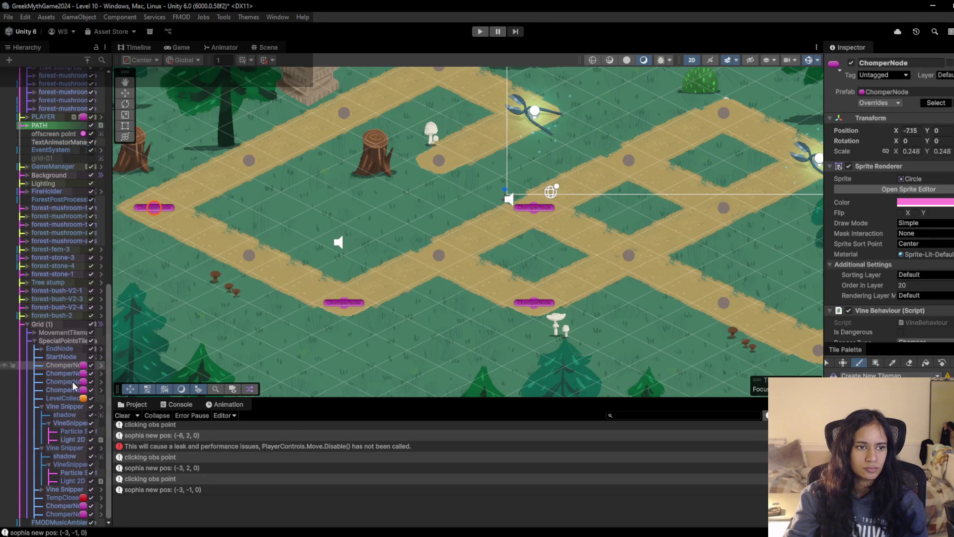
Step: Change the bottom ChomperNode's Vine State from BUDDING to GROWING, then start a playtest
{"action": "key", "text": "w"}
{"action": "left_click", "coordinate": [345, 304]}
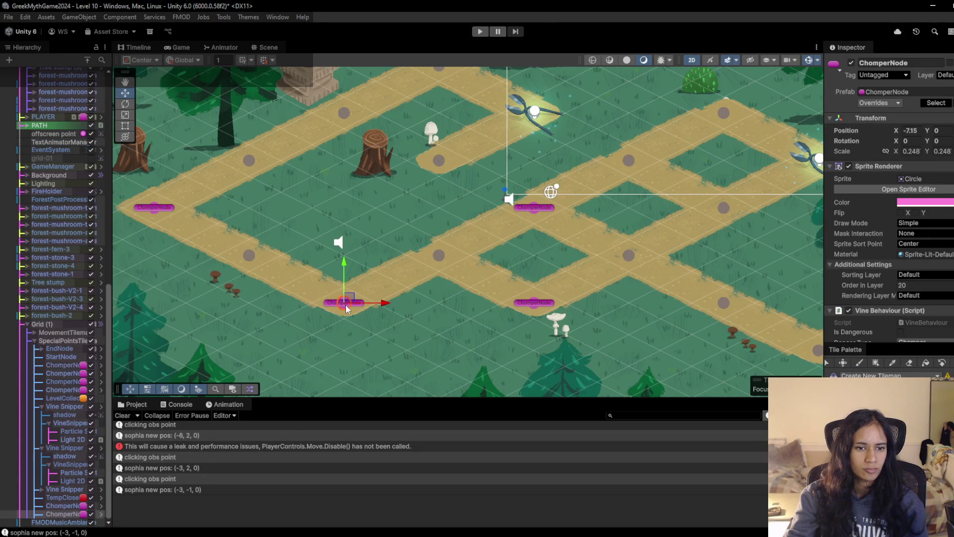
{"action": "scroll", "coordinate": [892, 243], "scroll_direction": "down", "scroll_amount": 5}
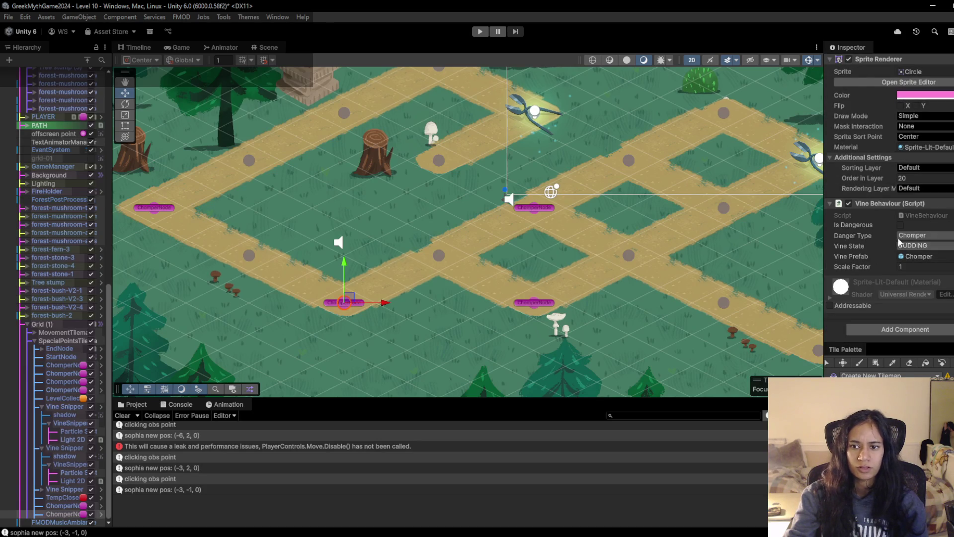
{"action": "left_click", "coordinate": [922, 245]}
{"action": "left_click", "coordinate": [927, 269]}
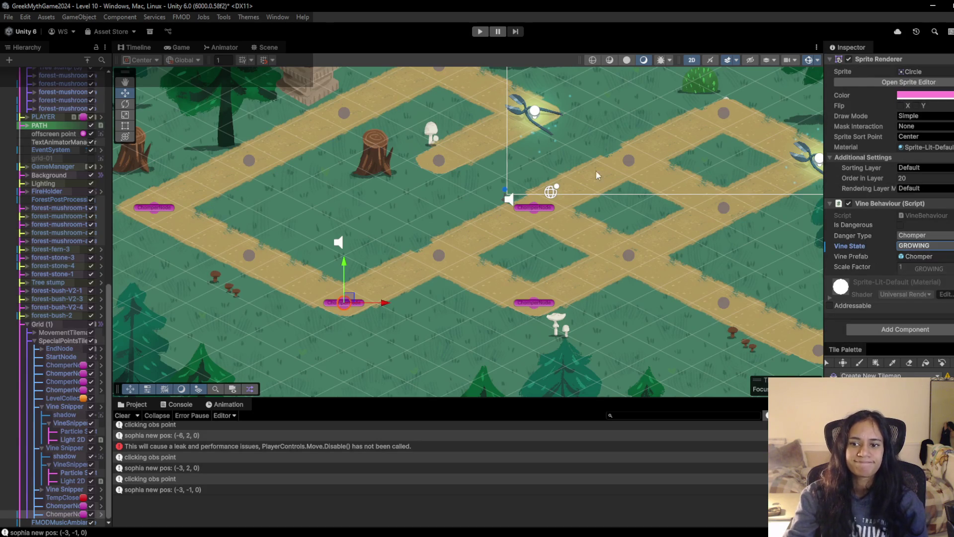
{"action": "left_click", "coordinate": [480, 32]}
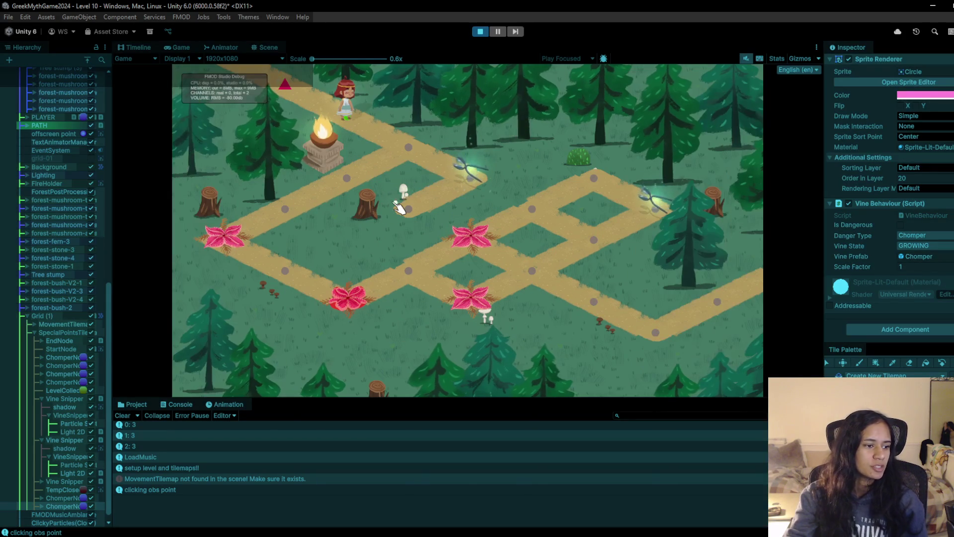
Step: Walk the character up to the vine, back along the path, and down to the chomper flowers
{"action": "left_click", "coordinate": [423, 204]}
{"action": "left_click", "coordinate": [482, 167]}
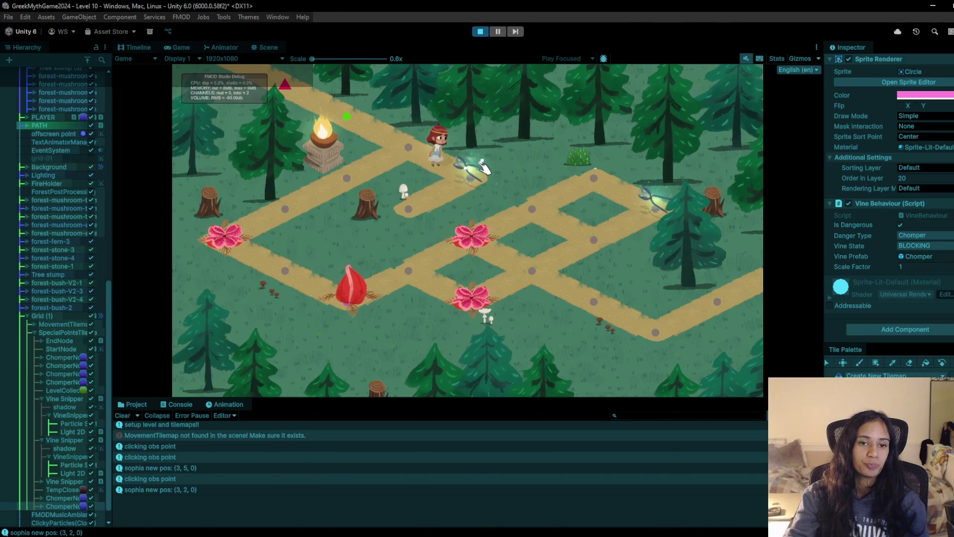
{"action": "left_click", "coordinate": [409, 147]}
{"action": "left_click", "coordinate": [347, 175]}
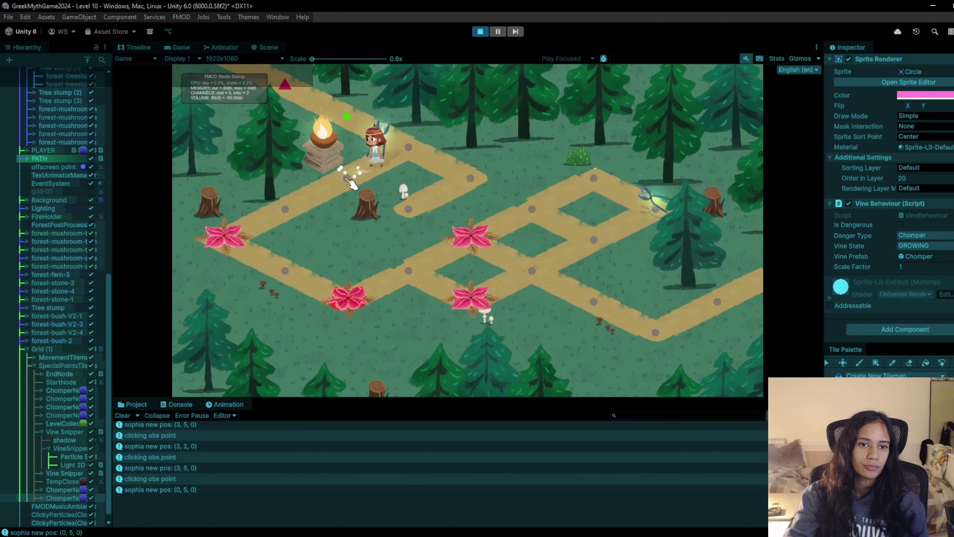
{"action": "left_click", "coordinate": [433, 130]}
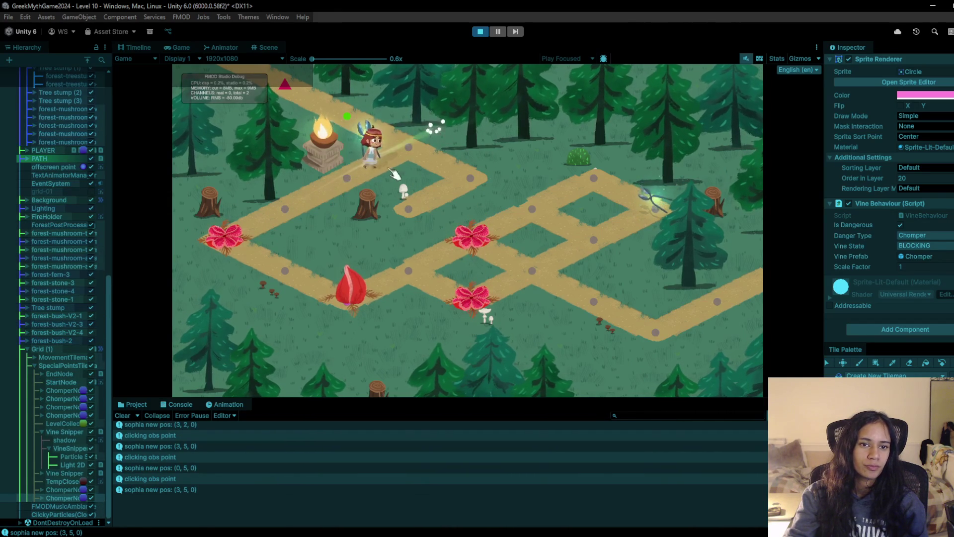
{"action": "left_click", "coordinate": [347, 179]}
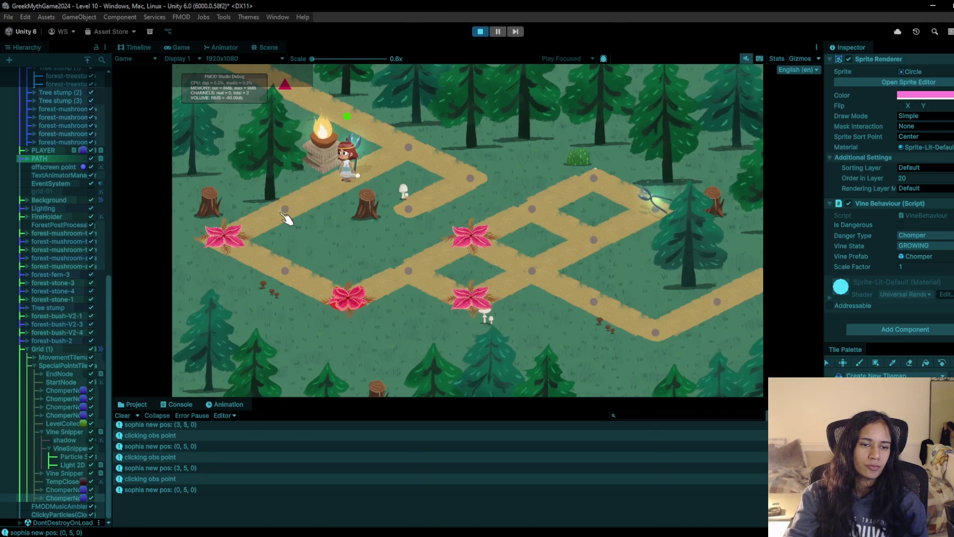
{"action": "left_click", "coordinate": [286, 210]}
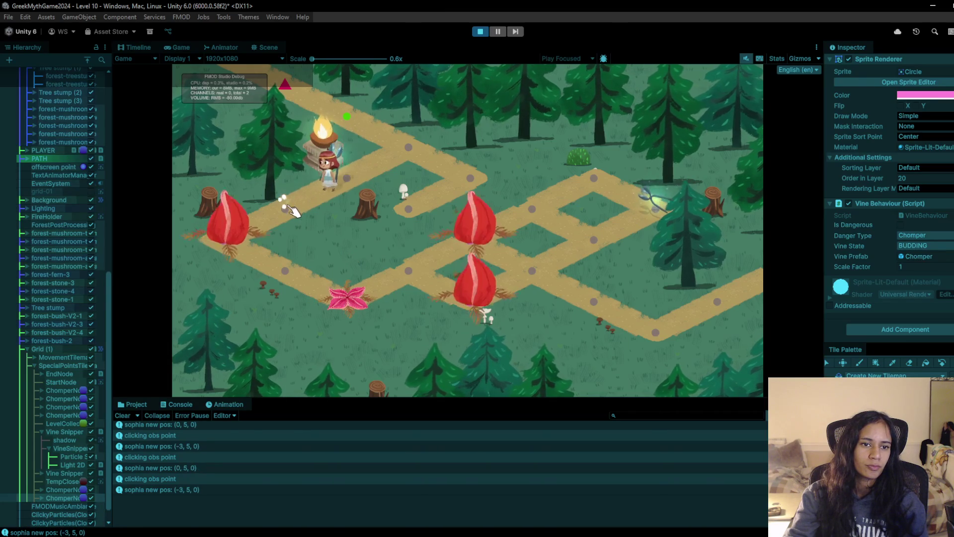
{"action": "left_click", "coordinate": [224, 241]}
{"action": "left_click", "coordinate": [284, 279]}
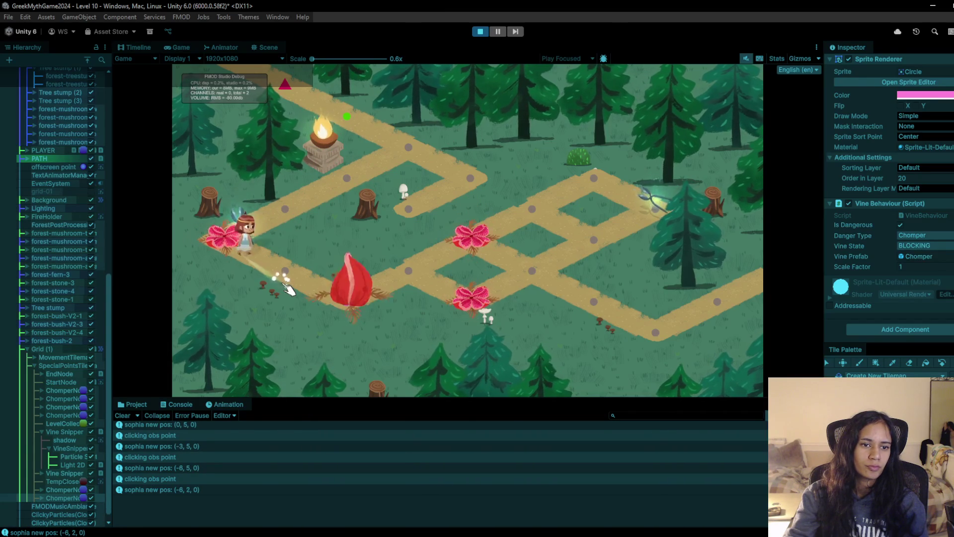
{"action": "left_click", "coordinate": [346, 298]}
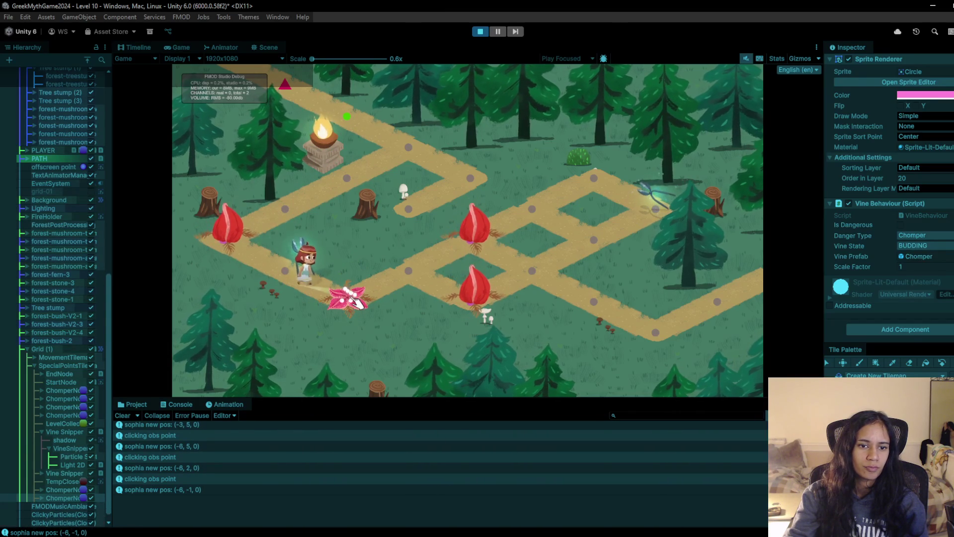
{"action": "left_click", "coordinate": [411, 272]}
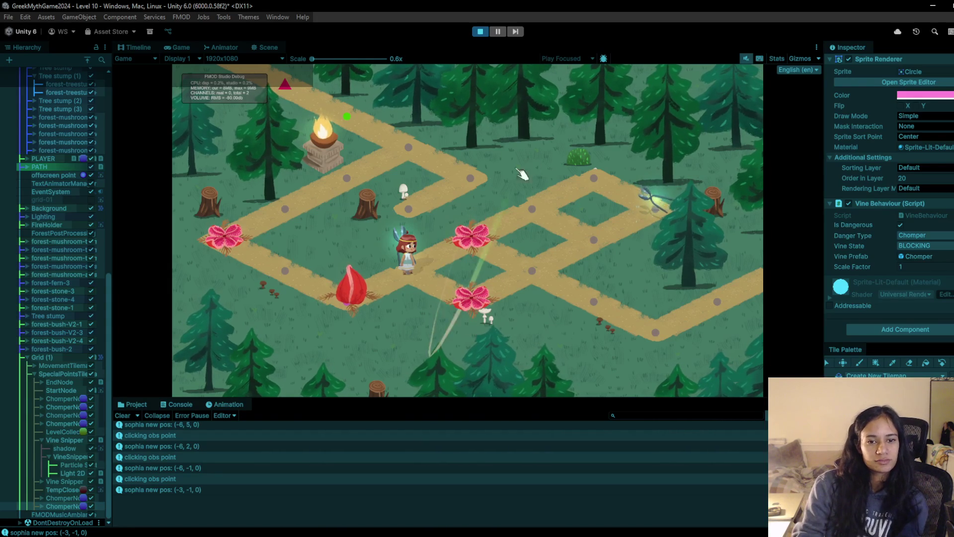
Step: Test right-click movement, which logs NullReferenceExceptions, collapse Enviro, and stop the playtest
{"action": "right_click", "coordinate": [478, 241]}
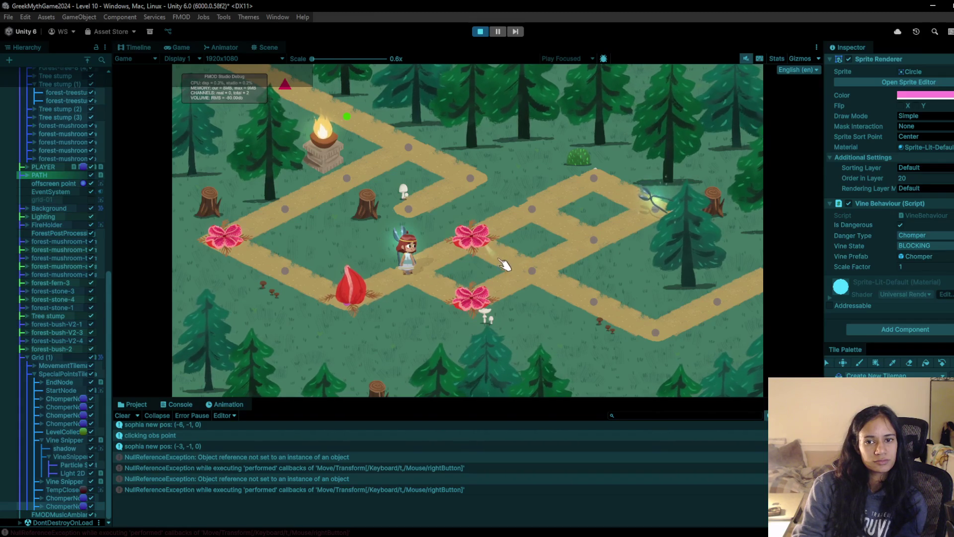
{"action": "right_click", "coordinate": [485, 242]}
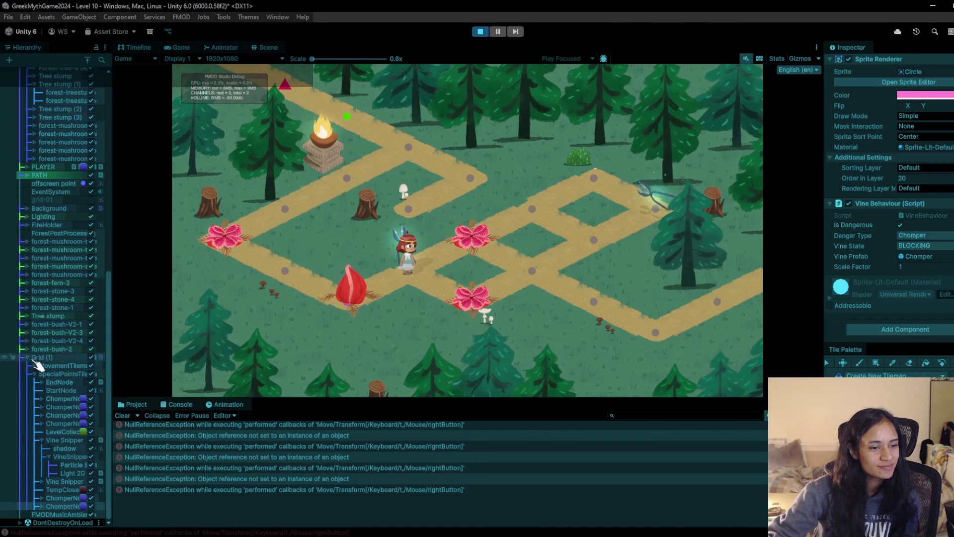
{"action": "scroll", "coordinate": [35, 362], "scroll_direction": "up", "scroll_amount": 15}
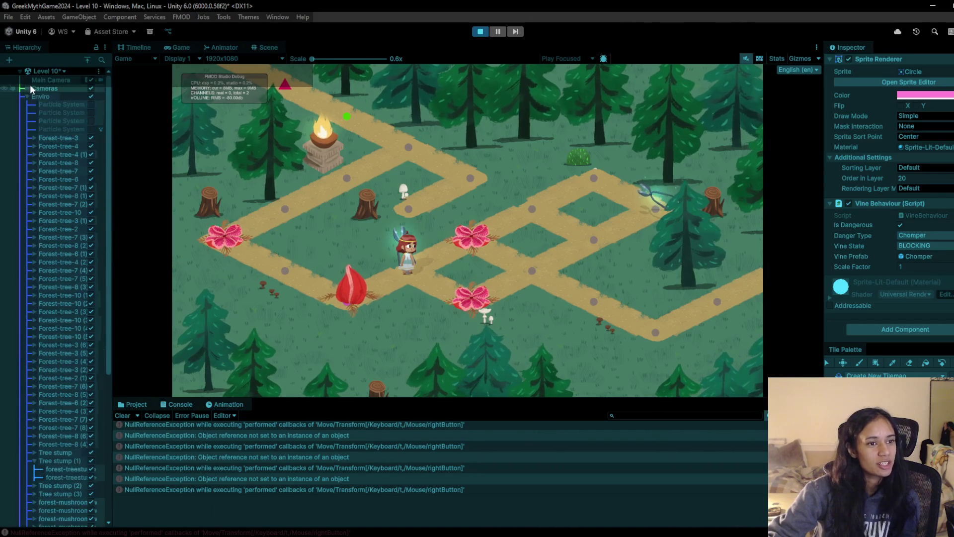
{"action": "left_click", "coordinate": [28, 97]}
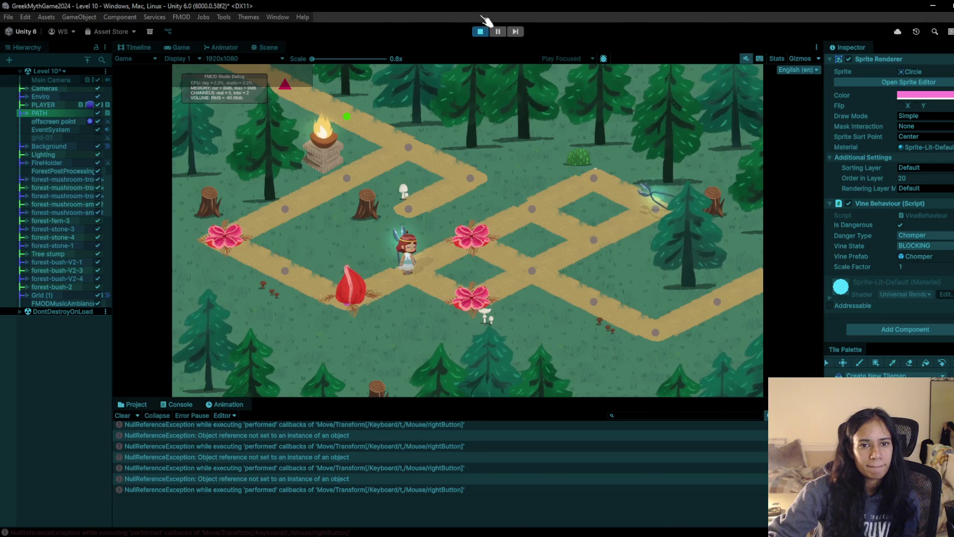
{"action": "left_click", "coordinate": [480, 32]}
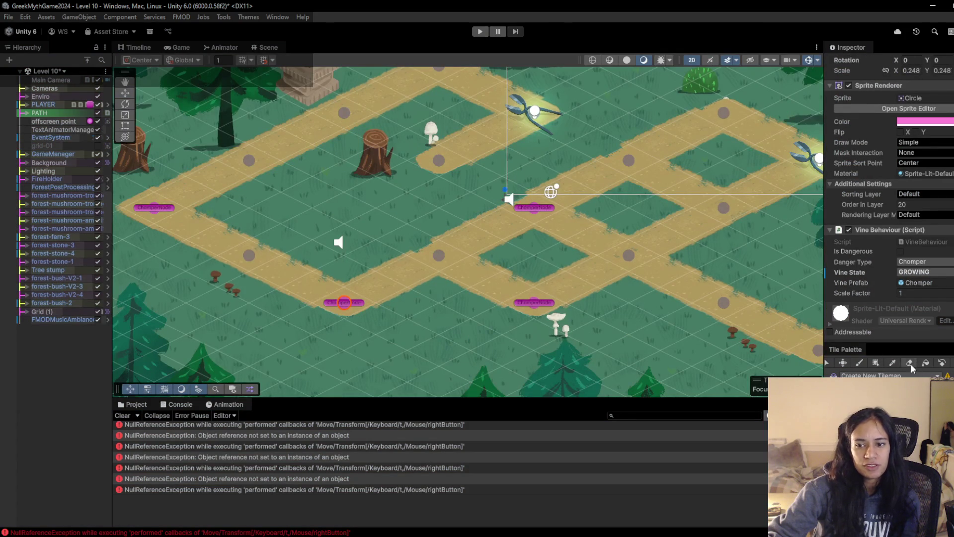
Step: Select MovementTilemap under Grid (1) and toggle between the eraser and paint brush
{"action": "left_click_drag", "start_coordinate": [594, 185], "coordinate": [202, 223]}
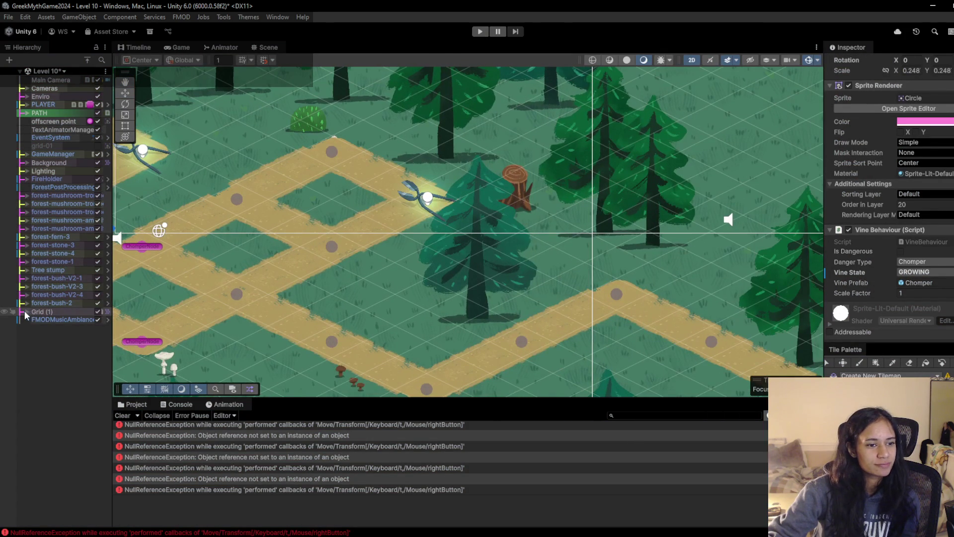
{"action": "left_click", "coordinate": [24, 313]}
{"action": "left_click", "coordinate": [50, 320]}
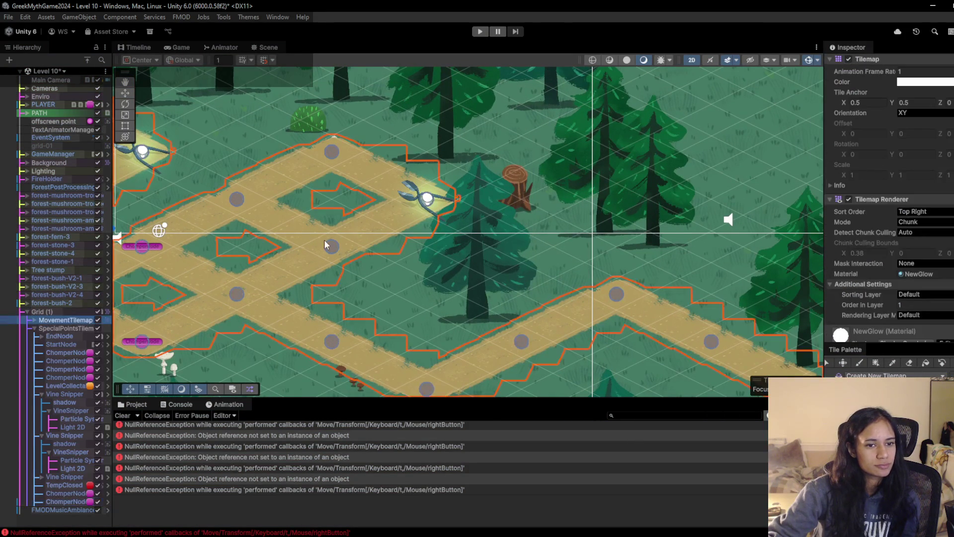
{"action": "left_click_drag", "start_coordinate": [325, 243], "coordinate": [537, 283]}
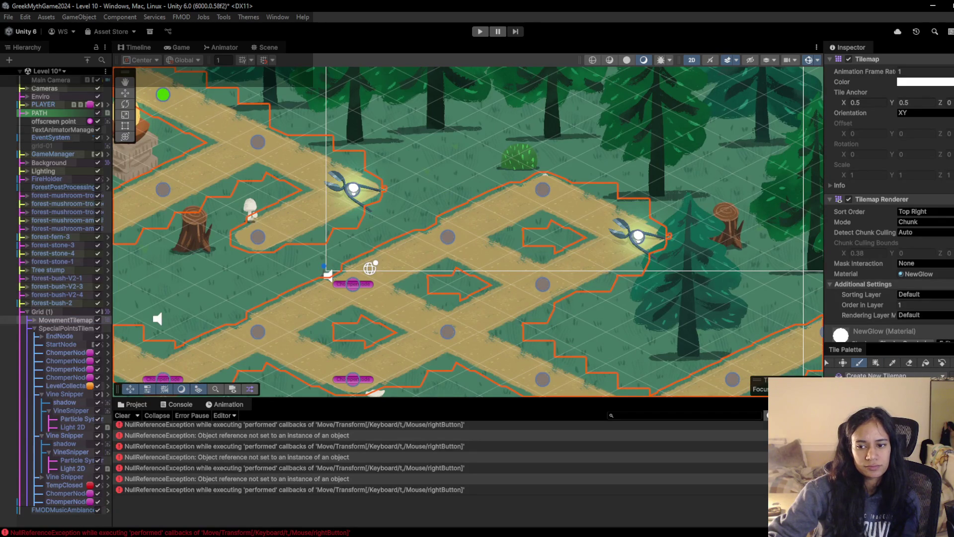
{"action": "left_click", "coordinate": [910, 367]}
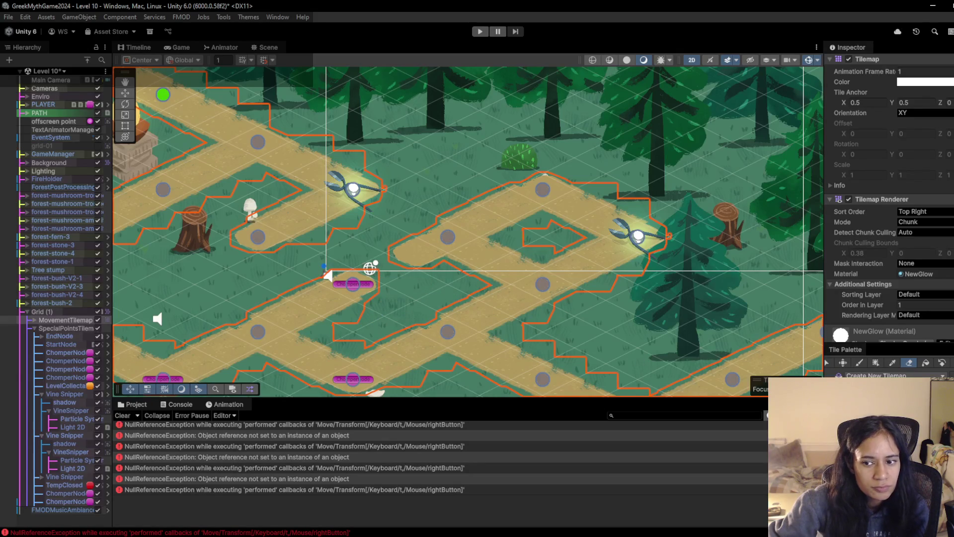
{"action": "key", "text": "b"}
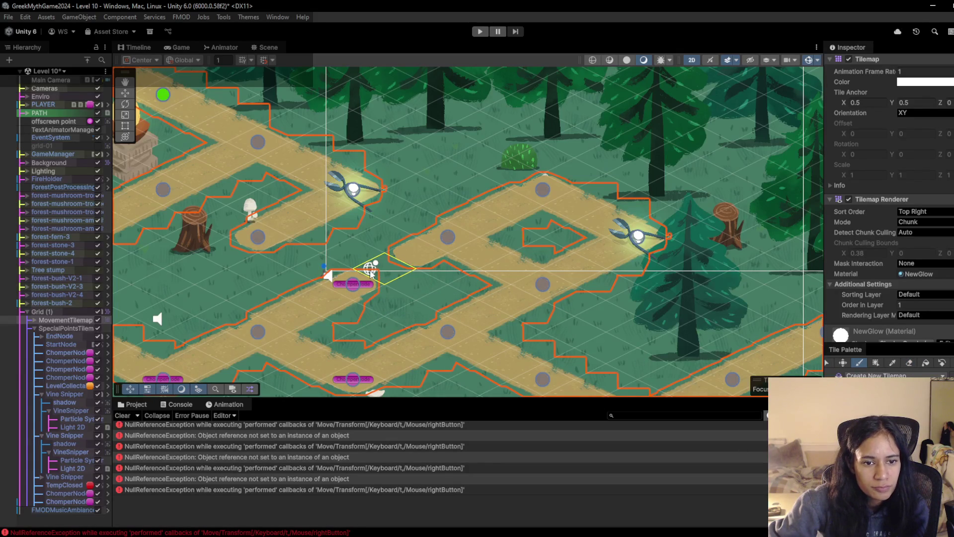
{"action": "left_click", "coordinate": [542, 282]}
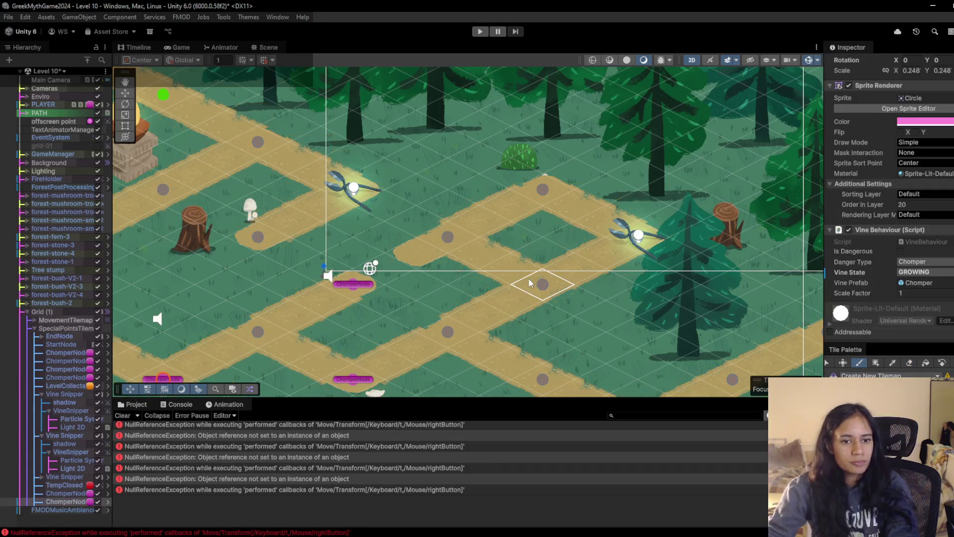
Step: Switch to Level 7, reload Level 10, and expand Grid and MovementTilemap in the Hierarchy
{"action": "left_click", "coordinate": [47, 71]}
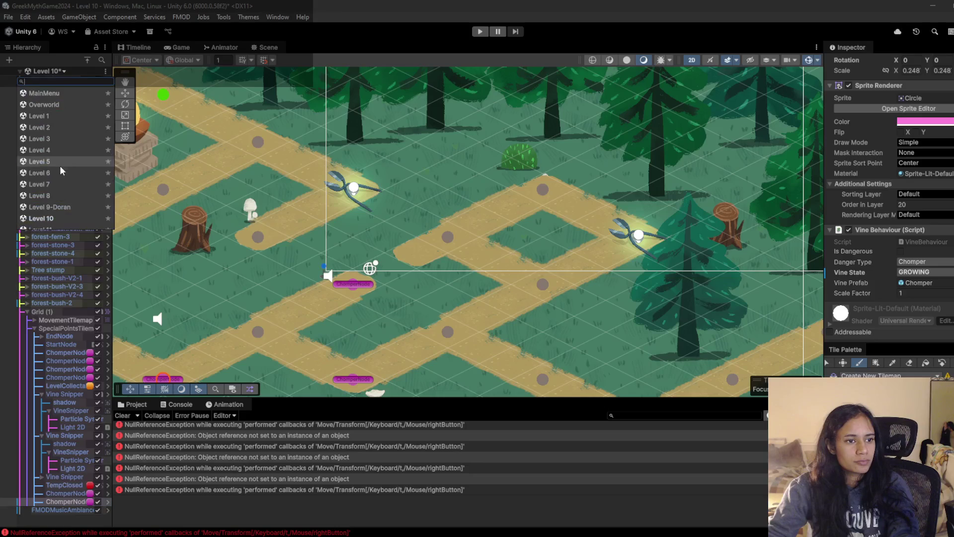
{"action": "left_click", "coordinate": [47, 184]}
{"action": "left_click", "coordinate": [474, 293]}
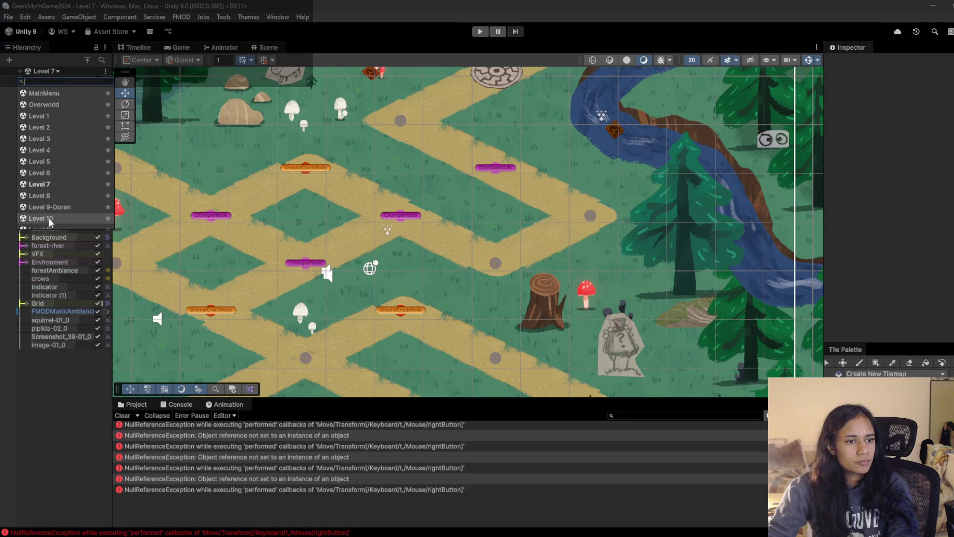
{"action": "key", "text": "Return"}
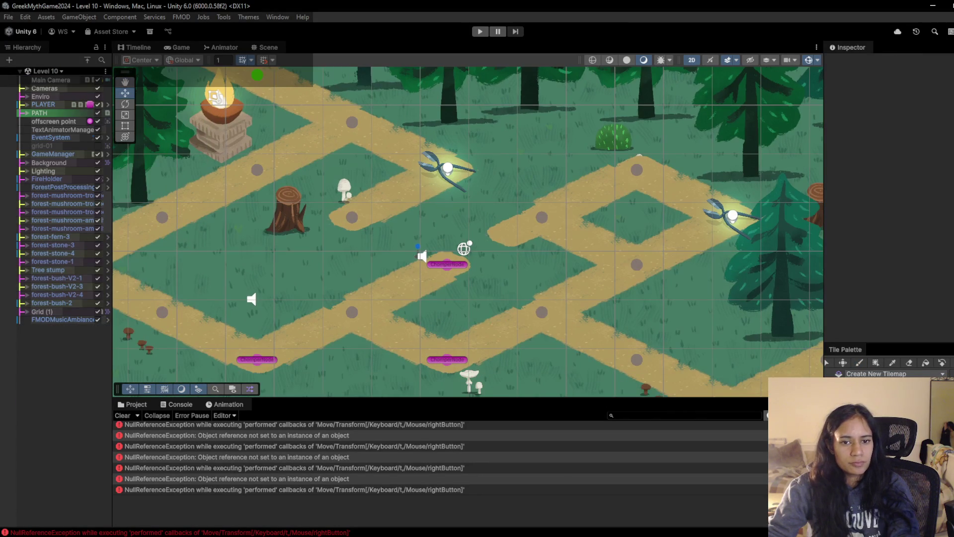
{"action": "scroll", "coordinate": [588, 289], "scroll_direction": "up", "scroll_amount": 2}
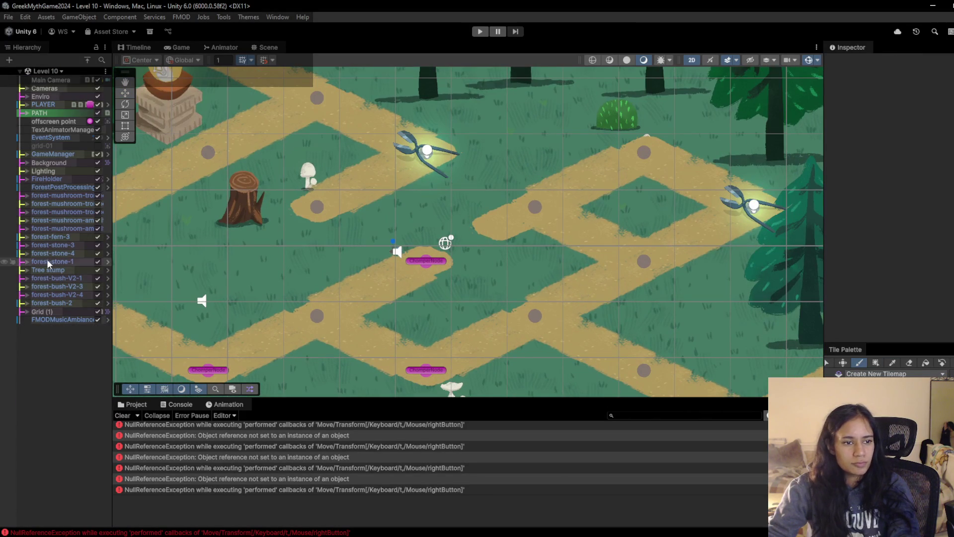
{"action": "left_click", "coordinate": [26, 310]}
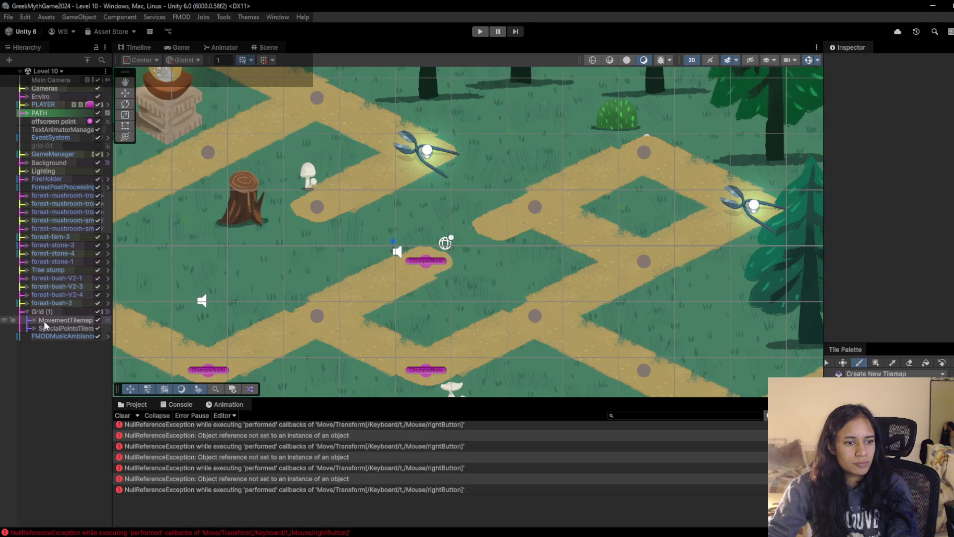
{"action": "left_click", "coordinate": [35, 320]}
{"action": "left_click", "coordinate": [66, 321]}
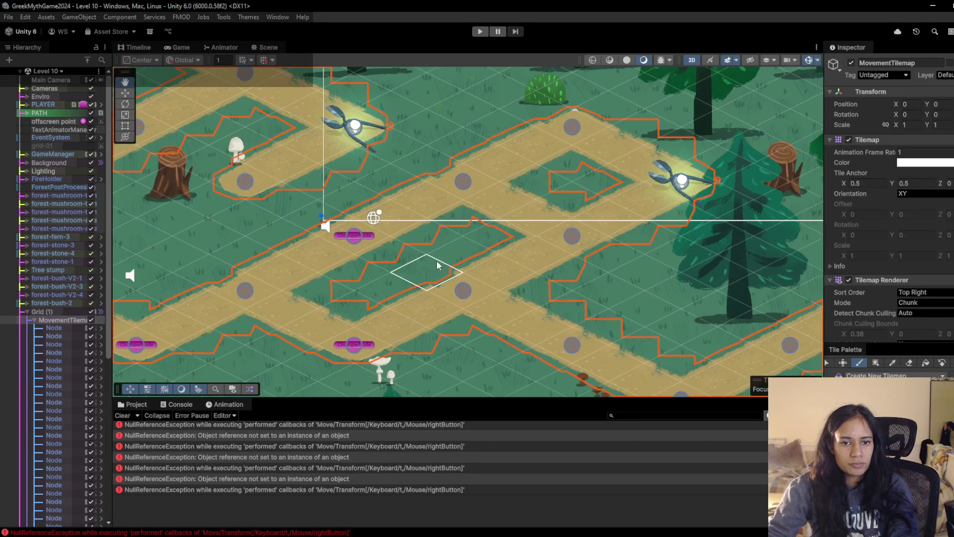
Step: Erase movement path tiles left of centre in Level 10 and clear the Console errors
{"action": "key", "text": "Right"}
{"action": "key", "text": "Down"}
{"action": "key", "text": "d"}
{"action": "left_click_drag", "start_coordinate": [447, 251], "coordinate": [418, 263]}
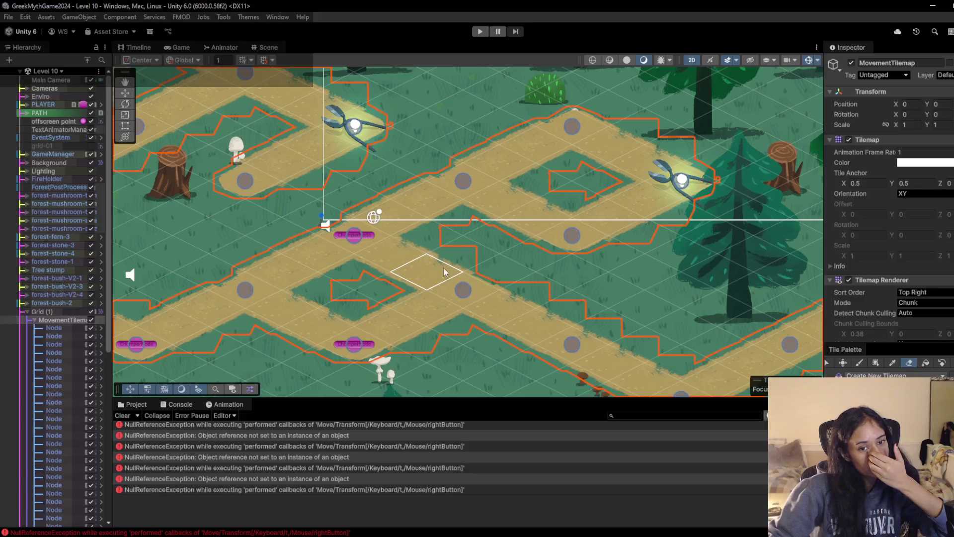
{"action": "left_click", "coordinate": [390, 253]}
{"action": "left_click", "coordinate": [122, 416]}
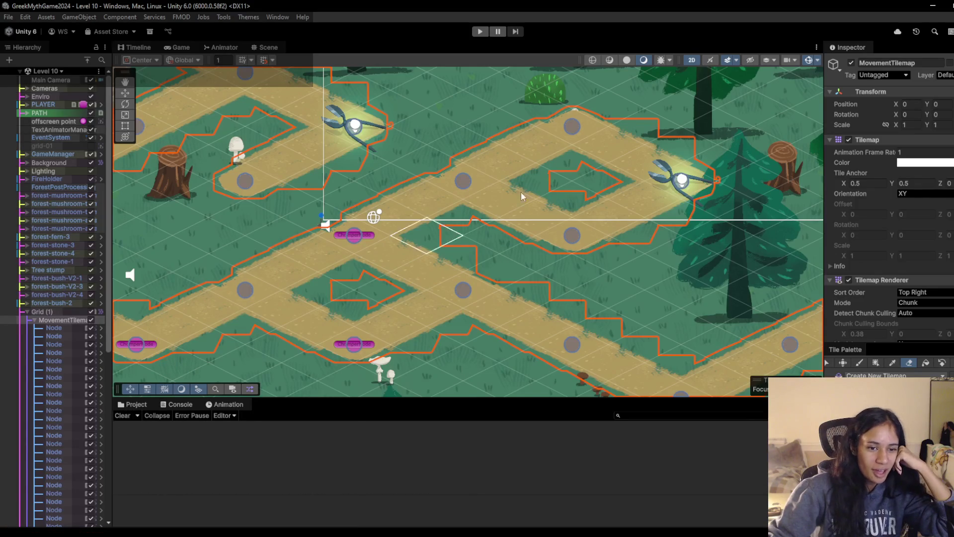
Step: Paint a new walkable path strip from the node toward the lower right
{"action": "left_click_drag", "start_coordinate": [337, 264], "coordinate": [460, 237]}
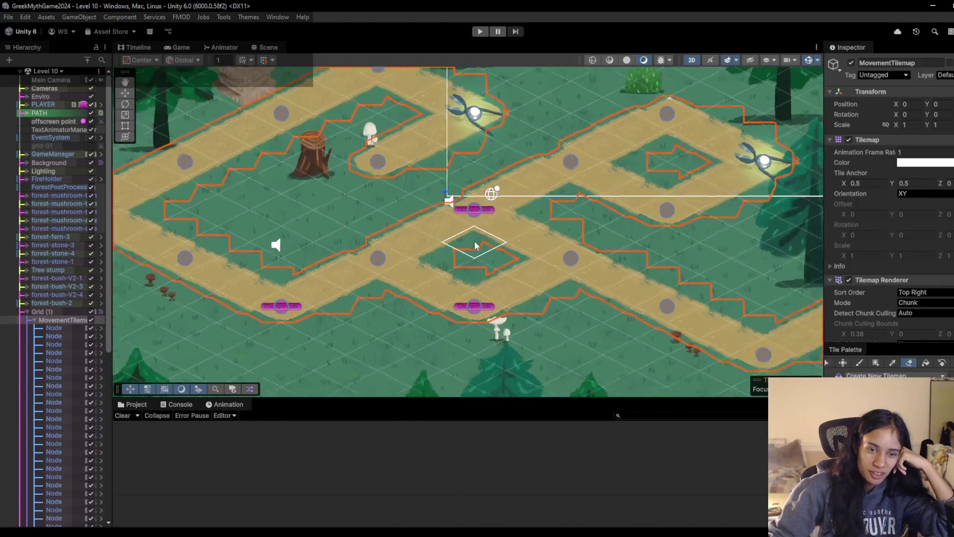
{"action": "key", "text": "Right"}
{"action": "key", "text": "b"}
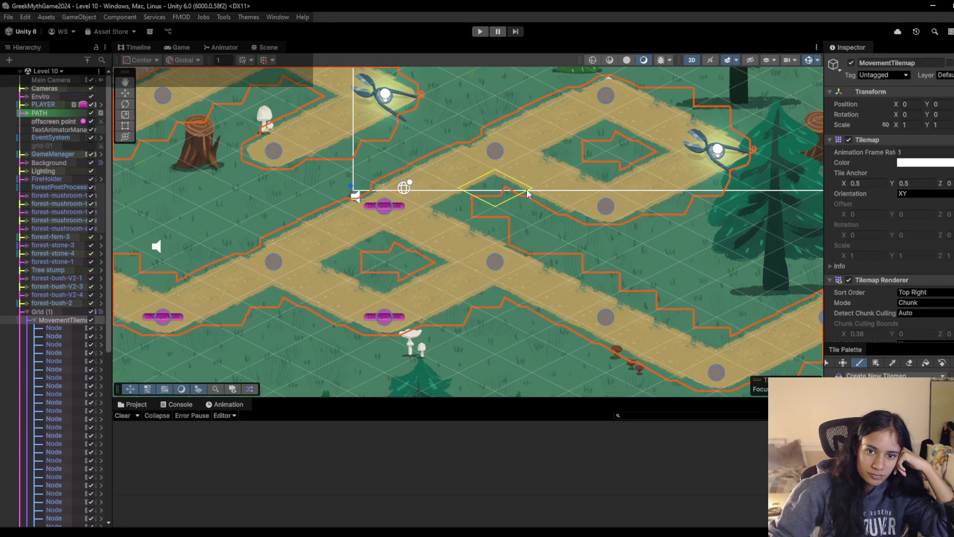
{"action": "left_click", "coordinate": [641, 226]}
{"action": "left_click", "coordinate": [660, 252]}
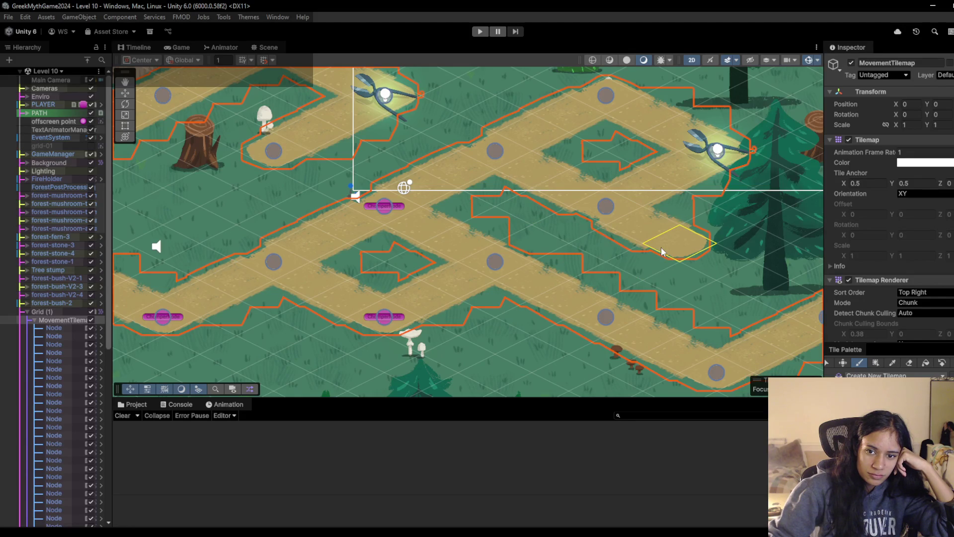
{"action": "mouse_move", "coordinate": [667, 256]}
{"action": "left_mouse_down"}
{"action": "mouse_move", "coordinate": [686, 271]}
{"action": "mouse_move", "coordinate": [650, 291]}
{"action": "left_mouse_up"}
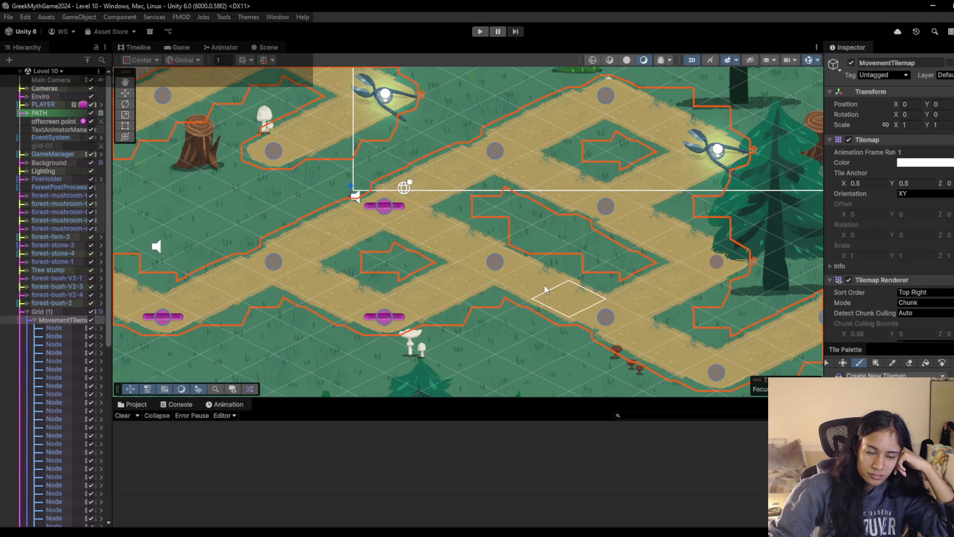
Step: Erase the path tiles right of a node and start playtesting the level
{"action": "left_click", "coordinate": [908, 364]}
{"action": "mouse_move", "coordinate": [535, 287]}
{"action": "left_mouse_down"}
{"action": "mouse_move", "coordinate": [576, 309]}
{"action": "mouse_move", "coordinate": [553, 297]}
{"action": "left_mouse_up"}
{"action": "scroll", "coordinate": [523, 305], "scroll_direction": "down", "scroll_amount": 1}
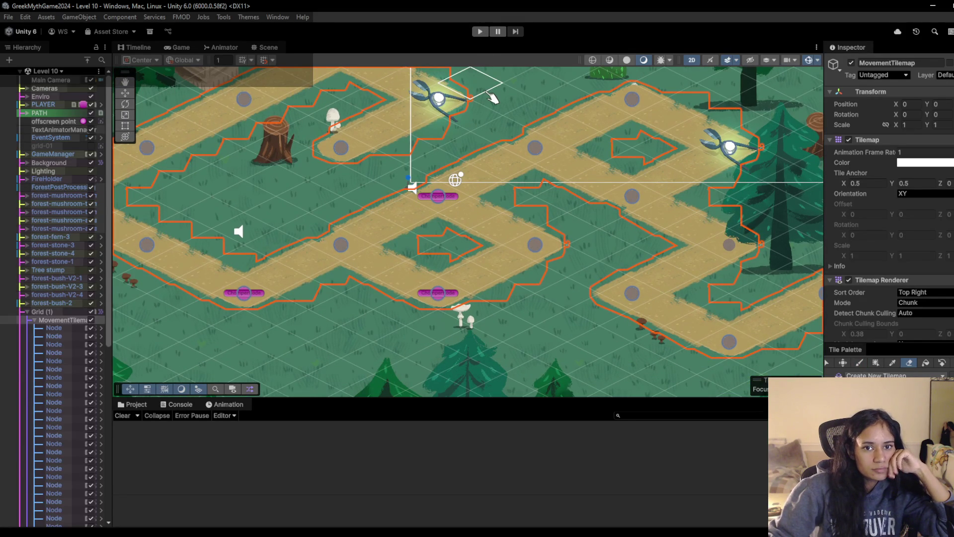
{"action": "key", "text": "ctrl+p"}
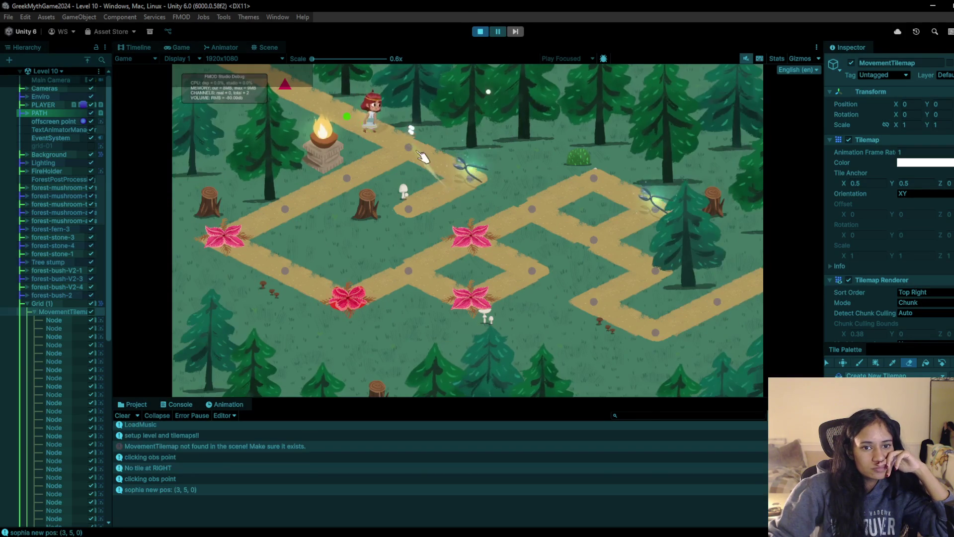
Step: Walk the character down-left across several path nodes
{"action": "left_click", "coordinate": [469, 179]}
{"action": "left_click", "coordinate": [398, 199]}
{"action": "left_click", "coordinate": [318, 217]}
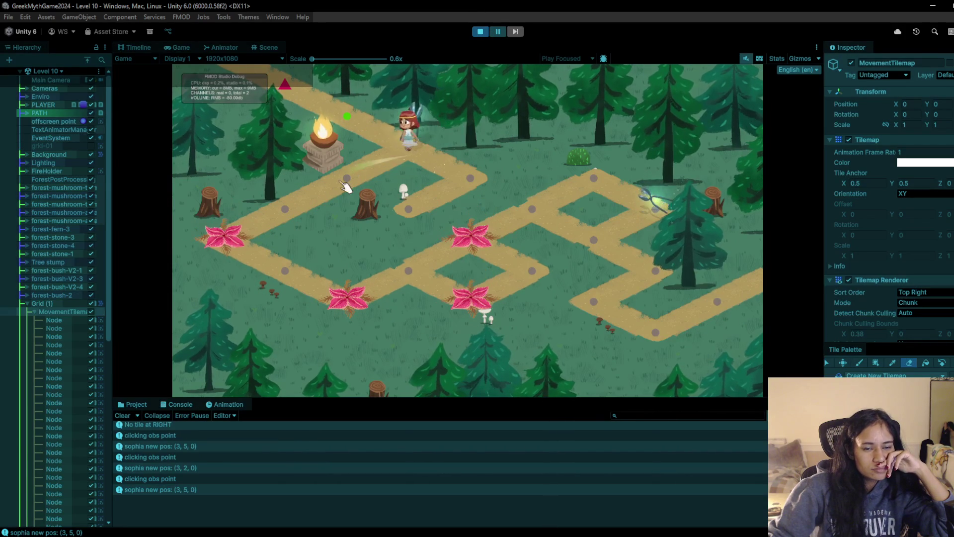
{"action": "left_click", "coordinate": [318, 216]}
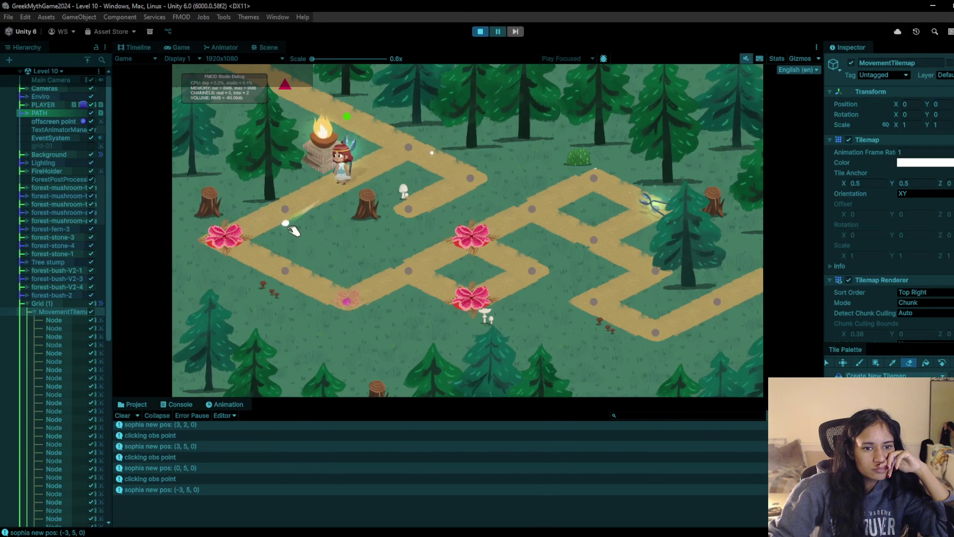
{"action": "left_click", "coordinate": [222, 236]}
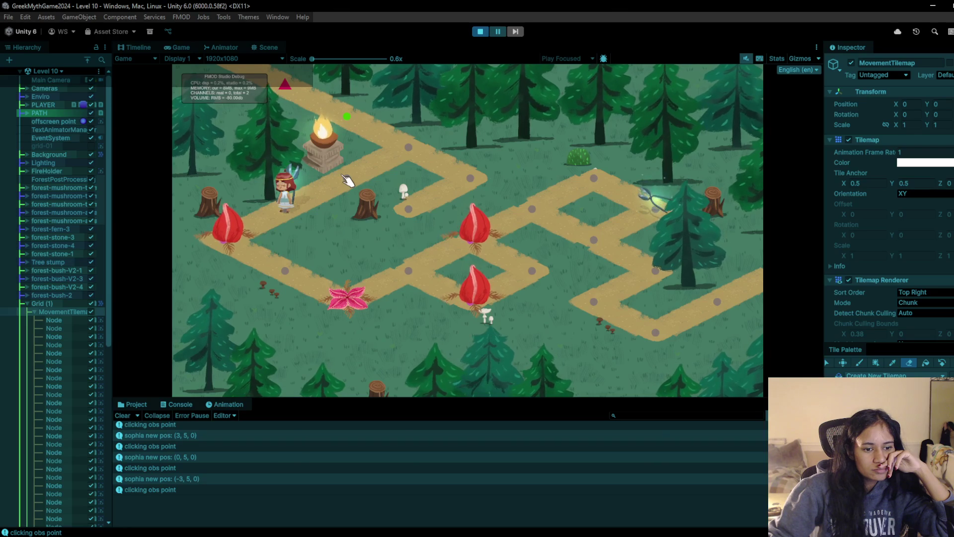
Step: Restart the playtest and walk the character to the shears node and back
{"action": "left_click", "coordinate": [481, 33]}
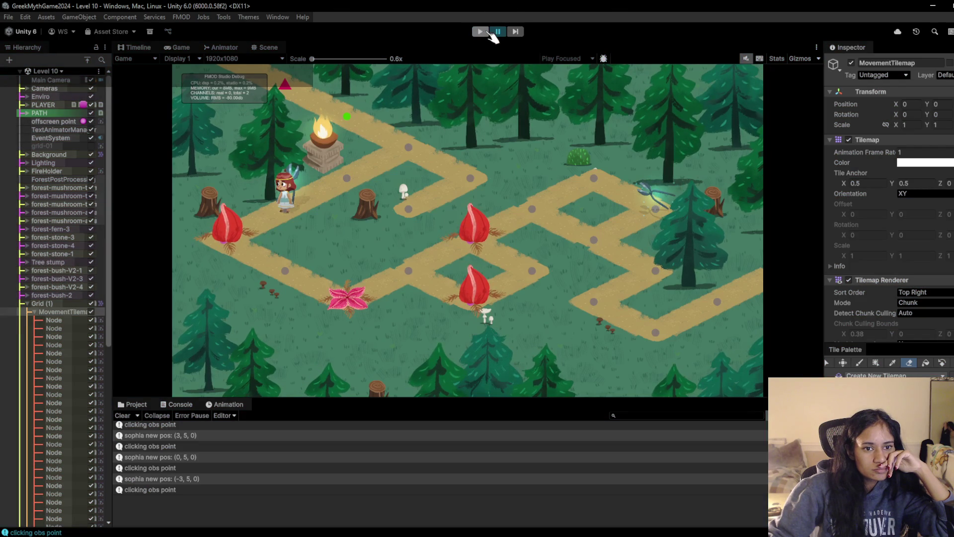
{"action": "left_click", "coordinate": [489, 32]}
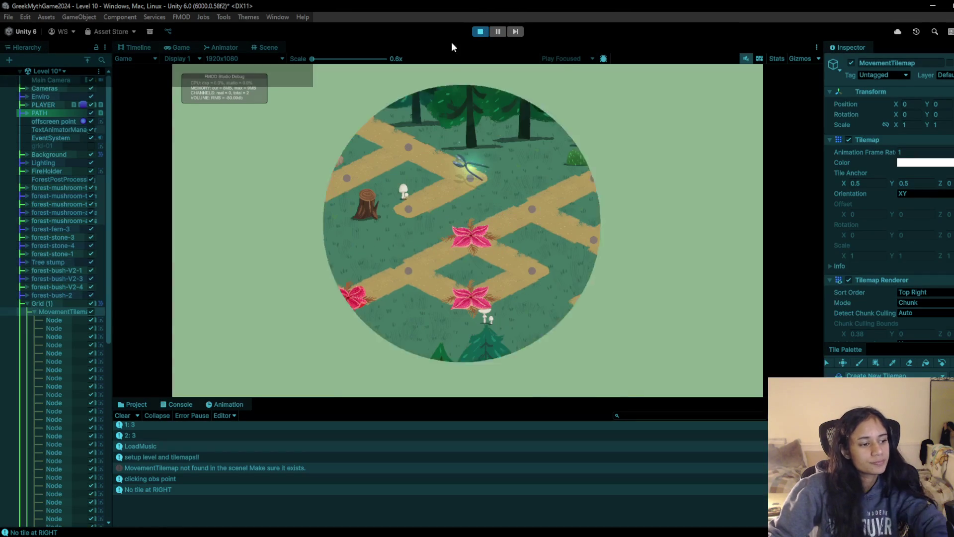
{"action": "left_click", "coordinate": [417, 156]}
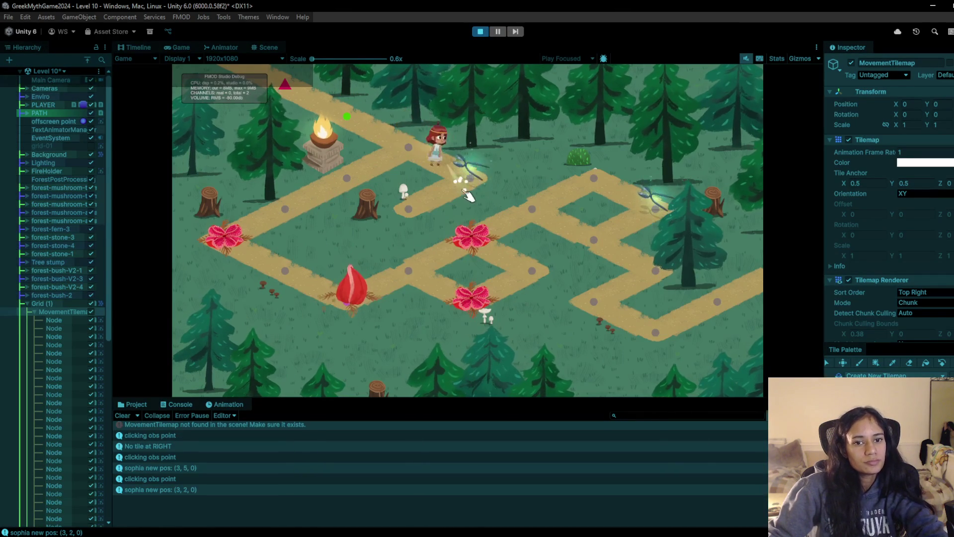
{"action": "left_click", "coordinate": [432, 156]}
{"action": "left_click", "coordinate": [307, 202]}
{"action": "left_click", "coordinate": [309, 207]}
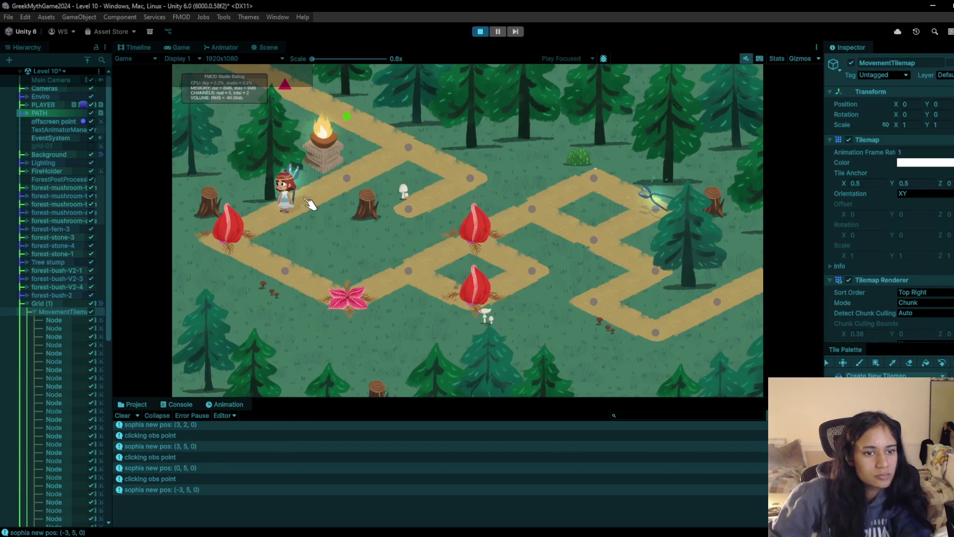
{"action": "left_click", "coordinate": [342, 165]}
Step: Walk the character back toward the fire, then down to the pink flower and try stepping onto it
{"action": "left_click", "coordinate": [279, 214]}
{"action": "left_click", "coordinate": [351, 177]}
{"action": "left_click", "coordinate": [284, 208]}
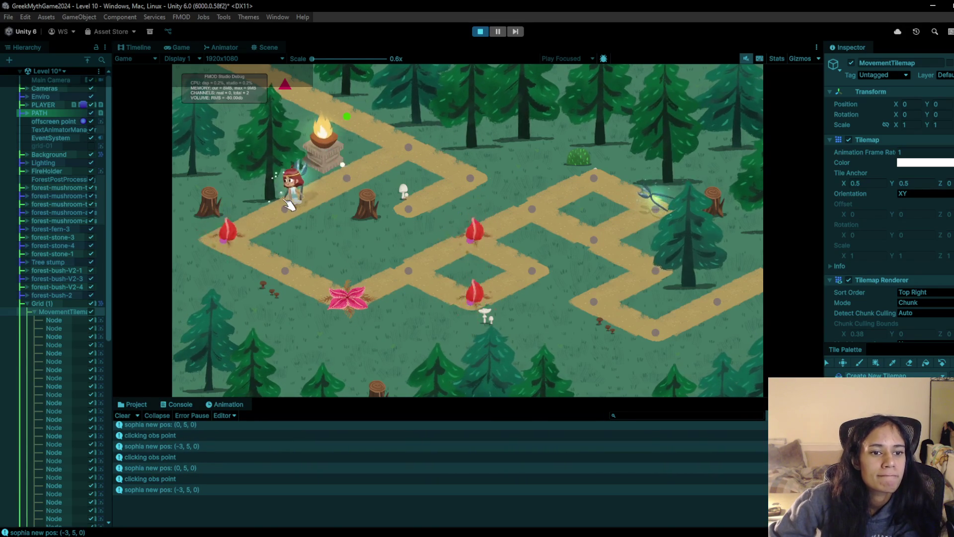
{"action": "left_click", "coordinate": [295, 296]}
{"action": "left_click", "coordinate": [338, 295]}
{"action": "left_click", "coordinate": [397, 276]}
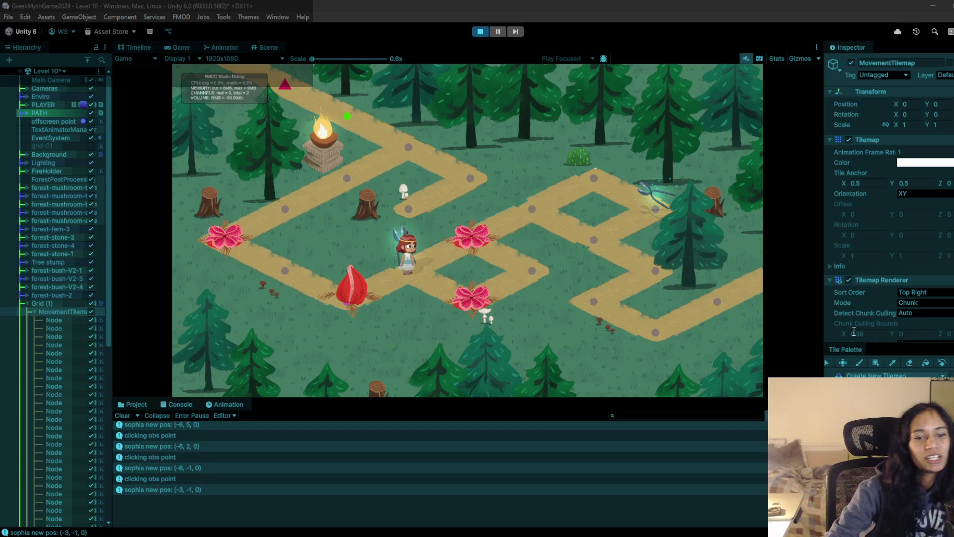
{"action": "left_click", "coordinate": [447, 269]}
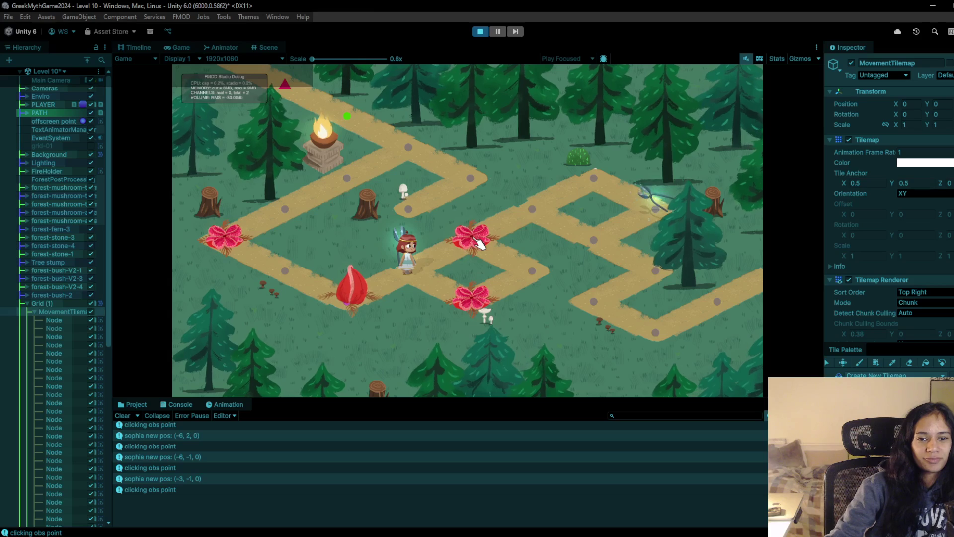
Step: Test right-click movement in the Game view, then collapse MovementTilemap and Grid (1) in the Hierarchy
{"action": "right_click", "coordinate": [478, 242]}
{"action": "right_click", "coordinate": [479, 240]}
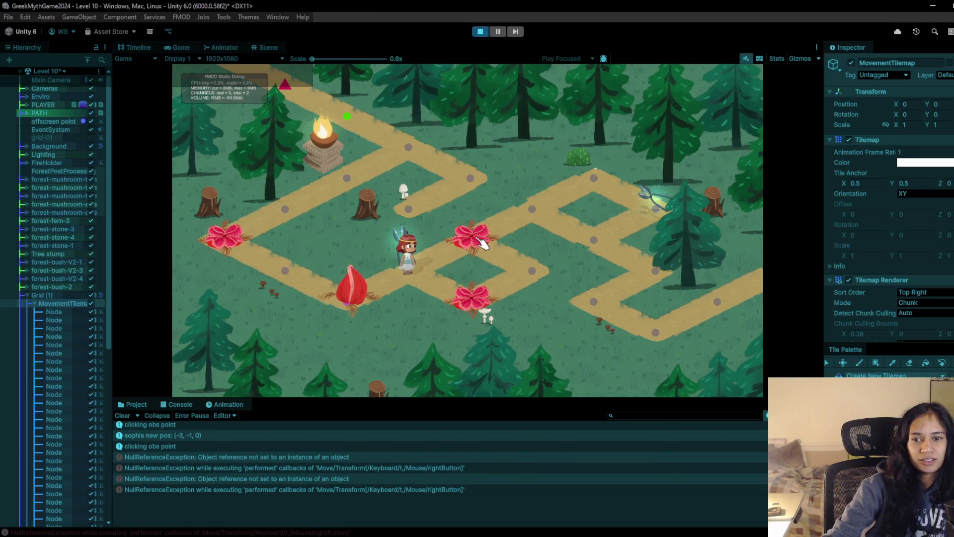
{"action": "right_click", "coordinate": [480, 242]}
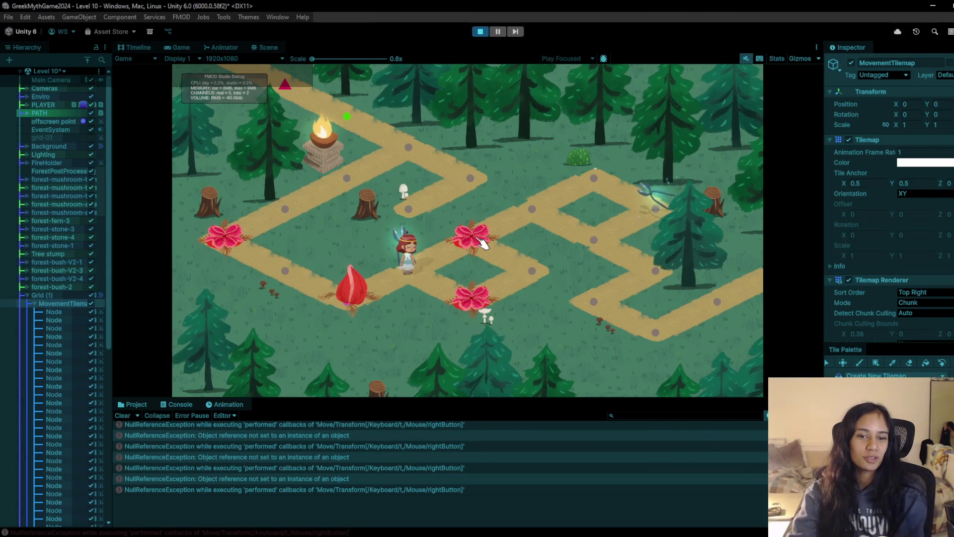
{"action": "left_click", "coordinate": [35, 303]}
{"action": "left_click", "coordinate": [28, 296]}
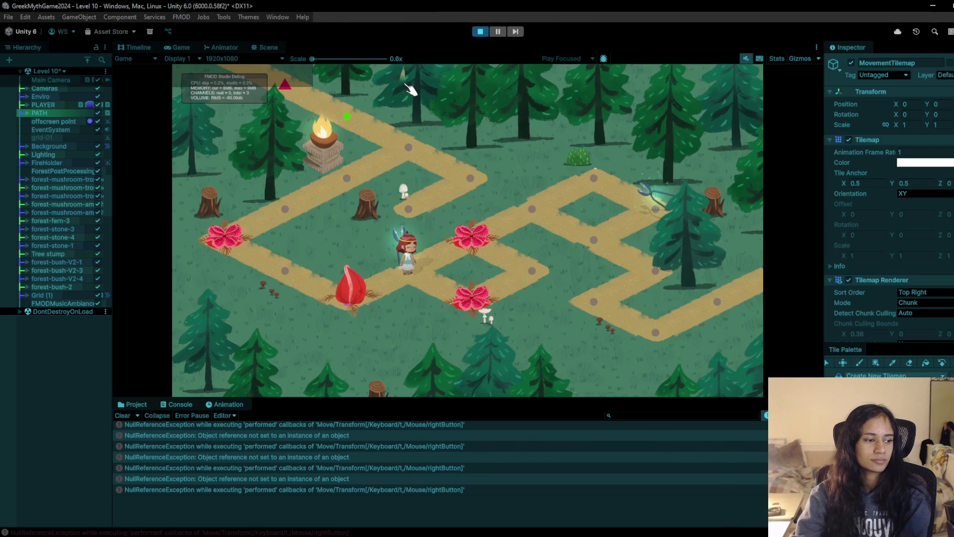
Step: Stop and restart the Level 10 playtest
{"action": "left_click", "coordinate": [481, 31]}
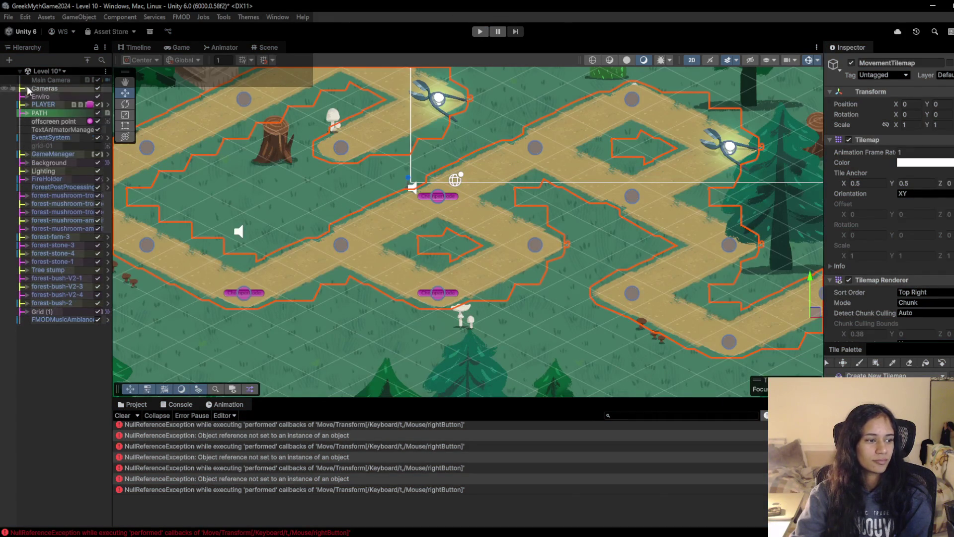
{"action": "left_click", "coordinate": [484, 31]}
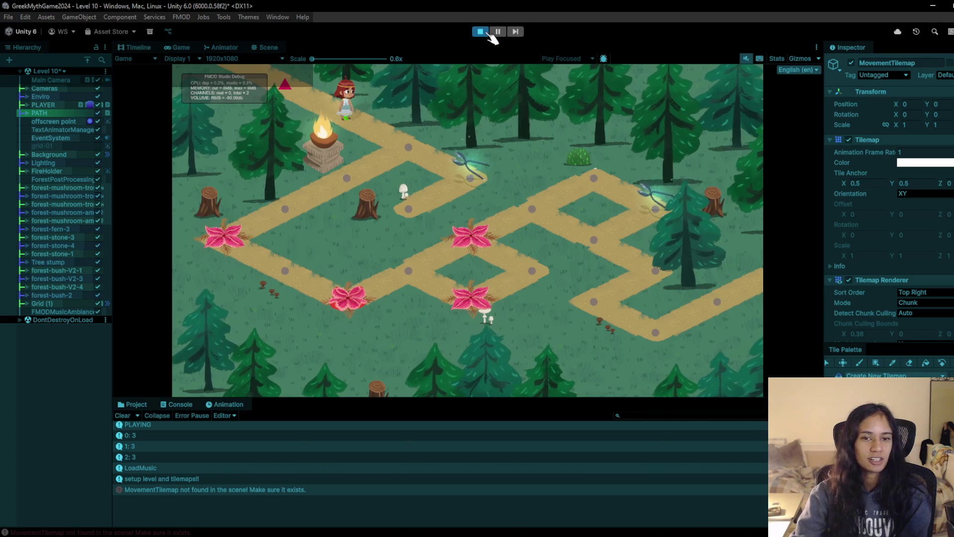
Step: Walk the character up the path points, then stop play and switch to the Puzzle Mechanics spreadsheet
{"action": "left_click", "coordinate": [411, 148]}
{"action": "left_click", "coordinate": [464, 185]}
{"action": "left_click", "coordinate": [426, 207]}
{"action": "left_click", "coordinate": [472, 185]}
{"action": "left_click", "coordinate": [410, 148]}
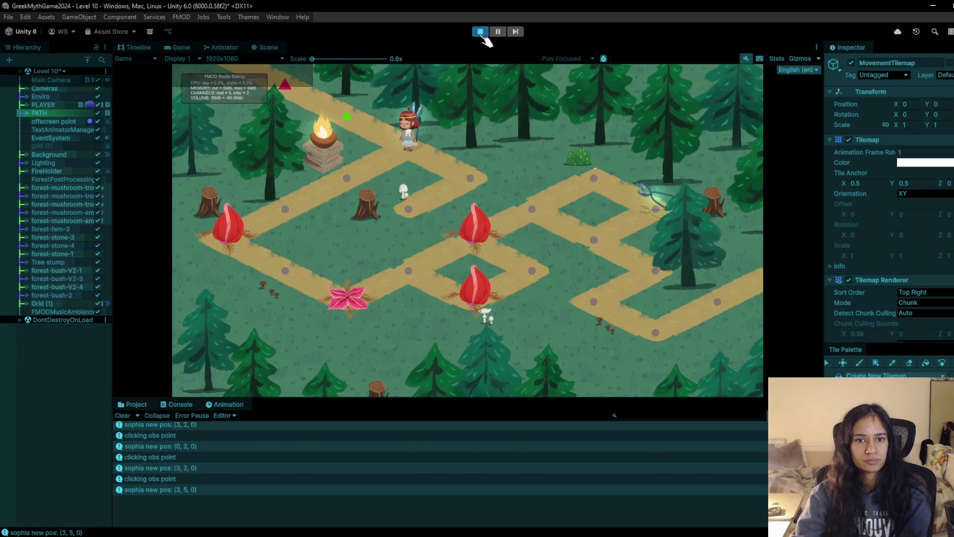
{"action": "left_click", "coordinate": [480, 32]}
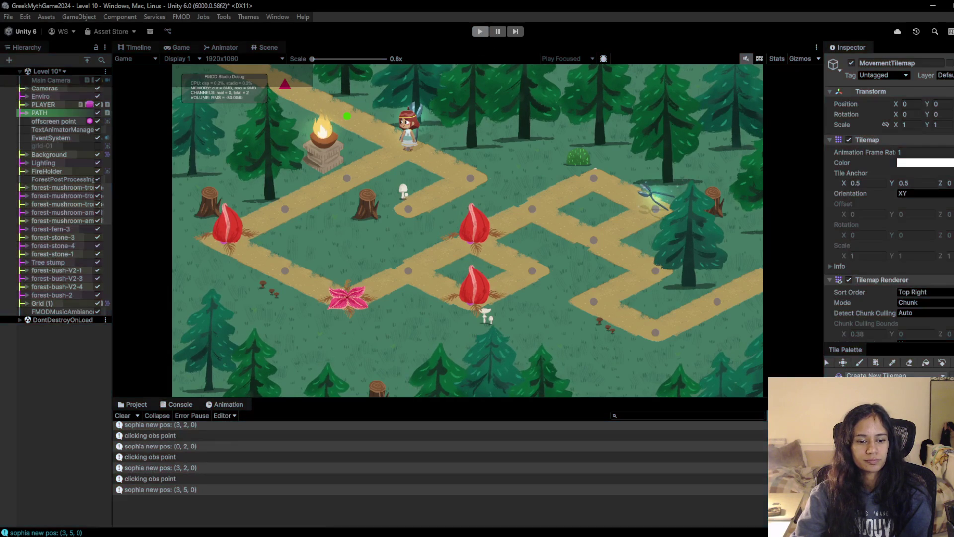
{"action": "left_click", "coordinate": [280, 508]}
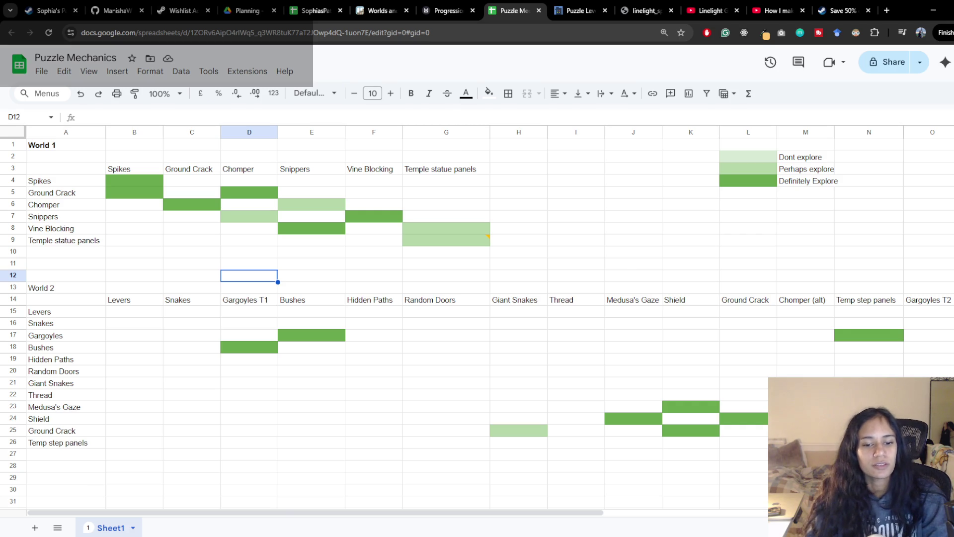
Step: Launch Notepad from the Windows search
{"action": "key", "text": "super"}
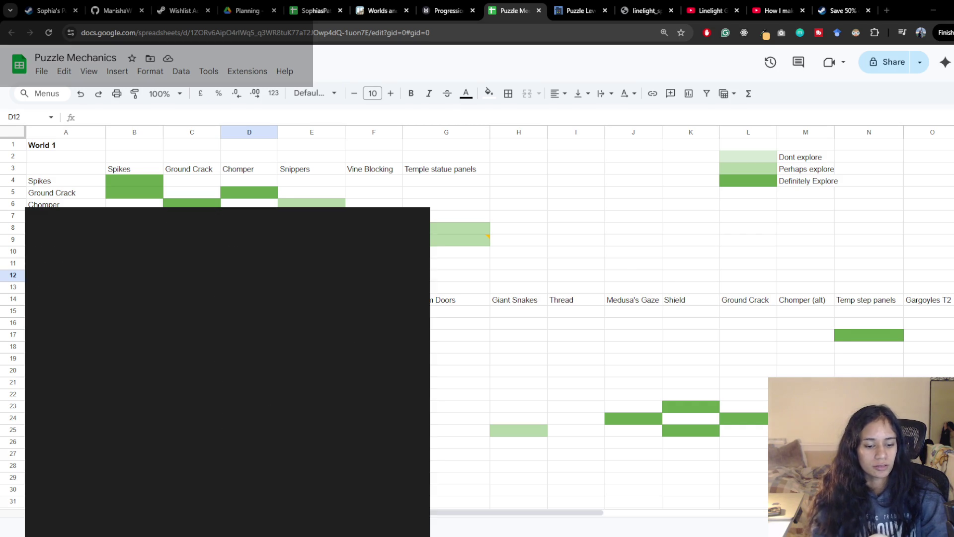
{"action": "type", "text": "notepad"}
{"action": "key", "text": "Return"}
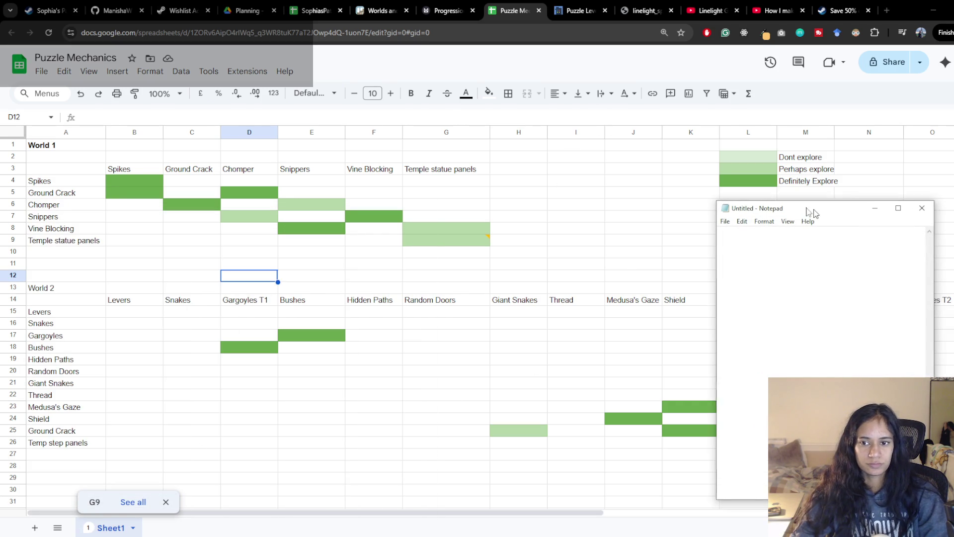
Step: Note '- throw snippers into chomper to make them disappear' and '- cut vines, use remnant to feed to chomper? or regrow it?'
{"action": "type", "text": "-"}
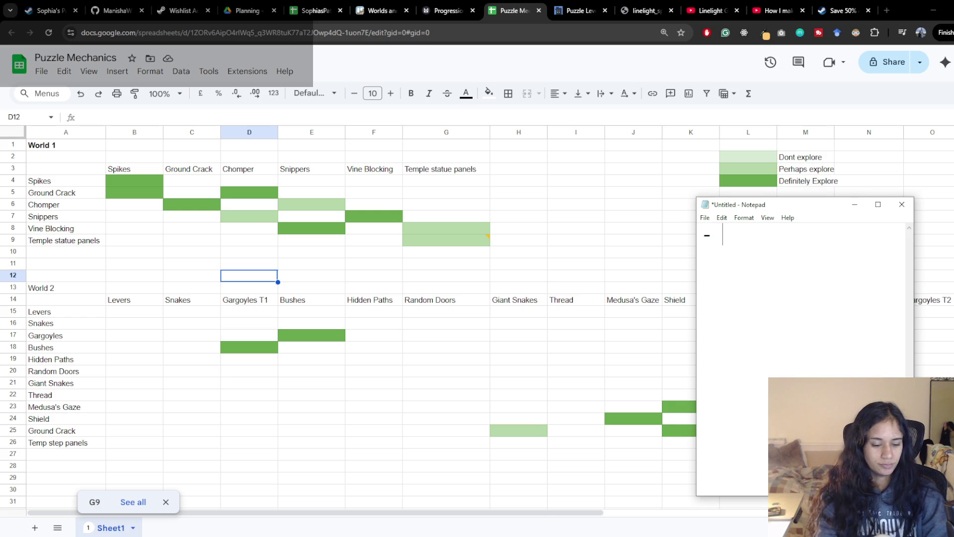
{"action": "type", "text": " thr"}
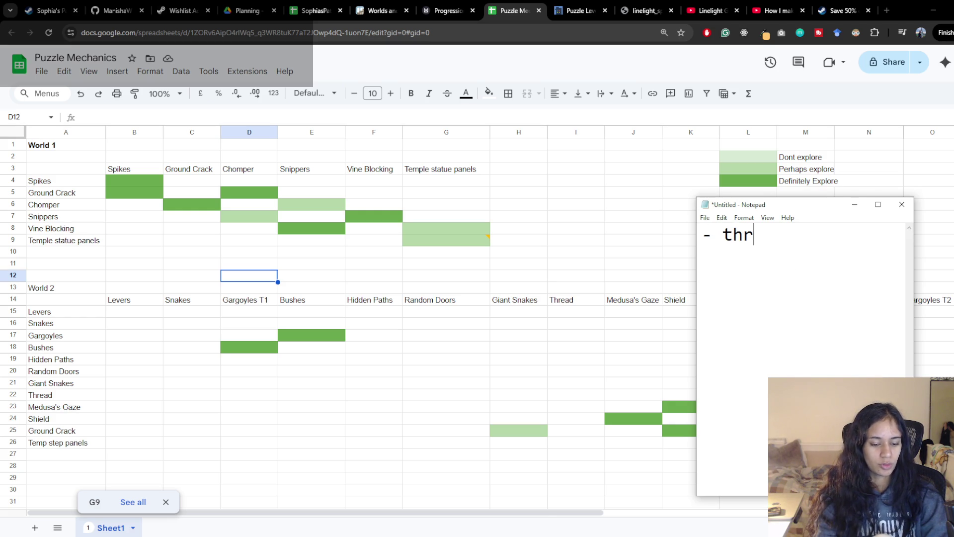
{"action": "type", "text": "ow snippers int"}
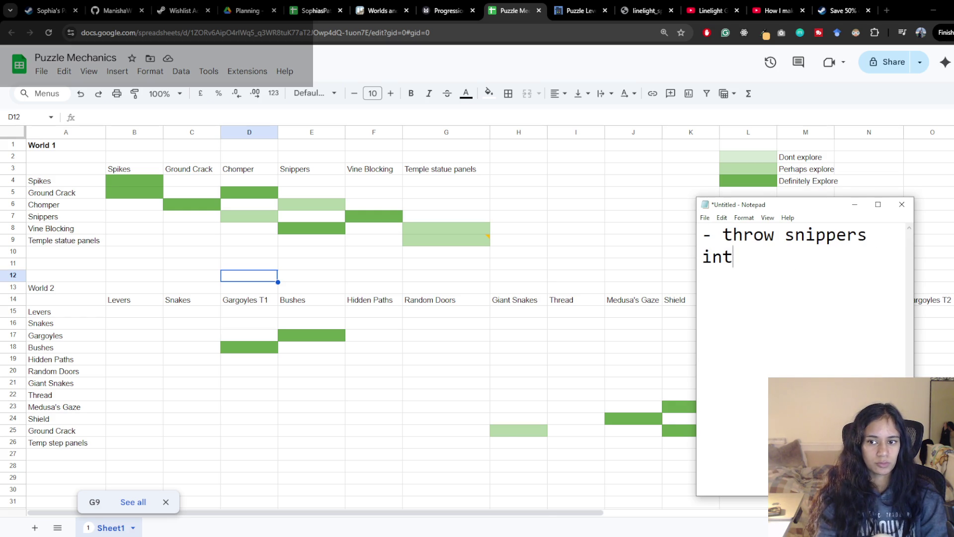
{"action": "type", "text": "o chomper to "}
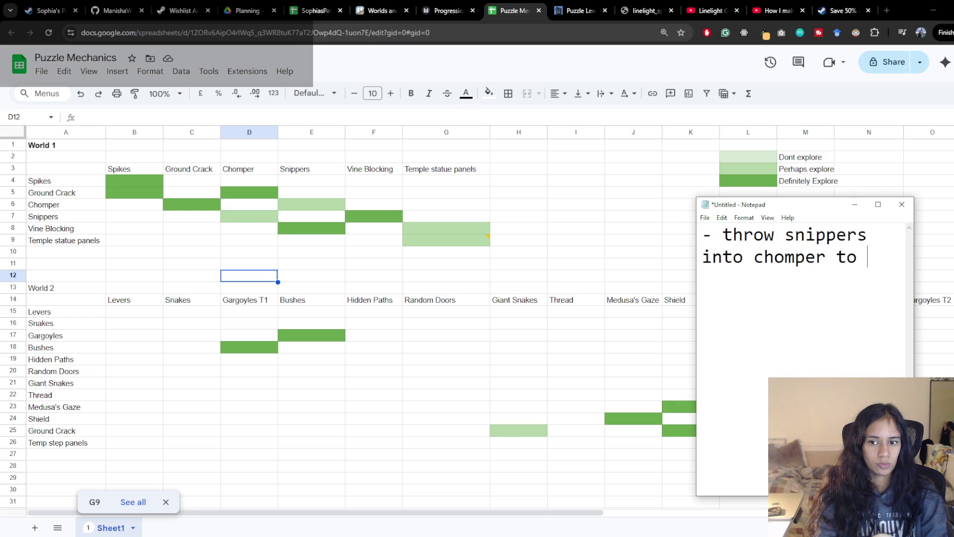
{"action": "type", "text": "make them disappear"}
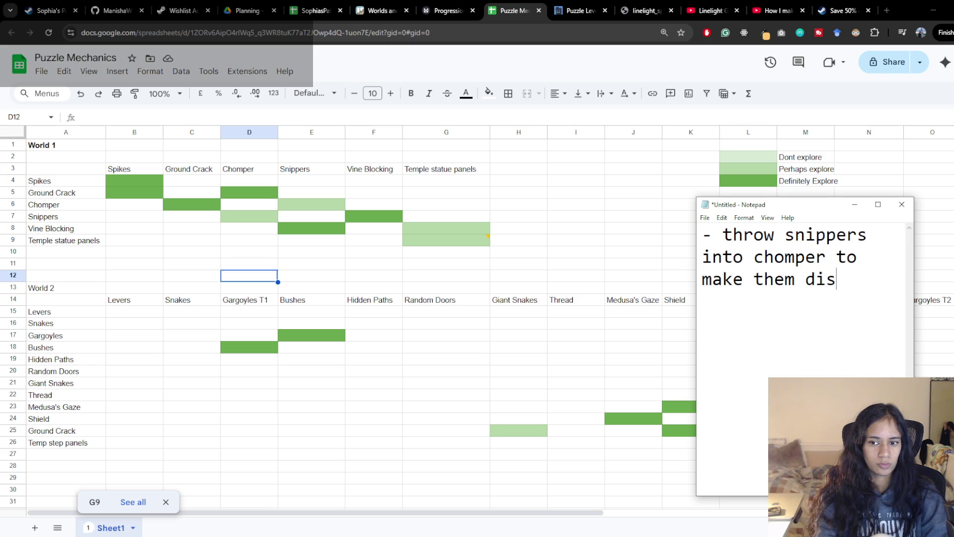
{"action": "key", "text": "Return"}
{"action": "key", "text": "Return"}
{"action": "type", "text": "- cut vines"}
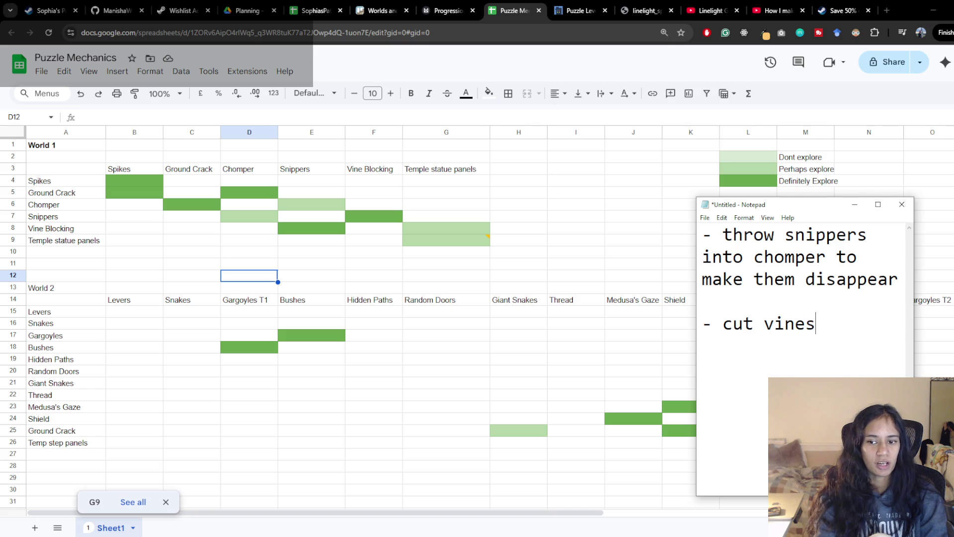
{"action": "type", "text": ", vines"}
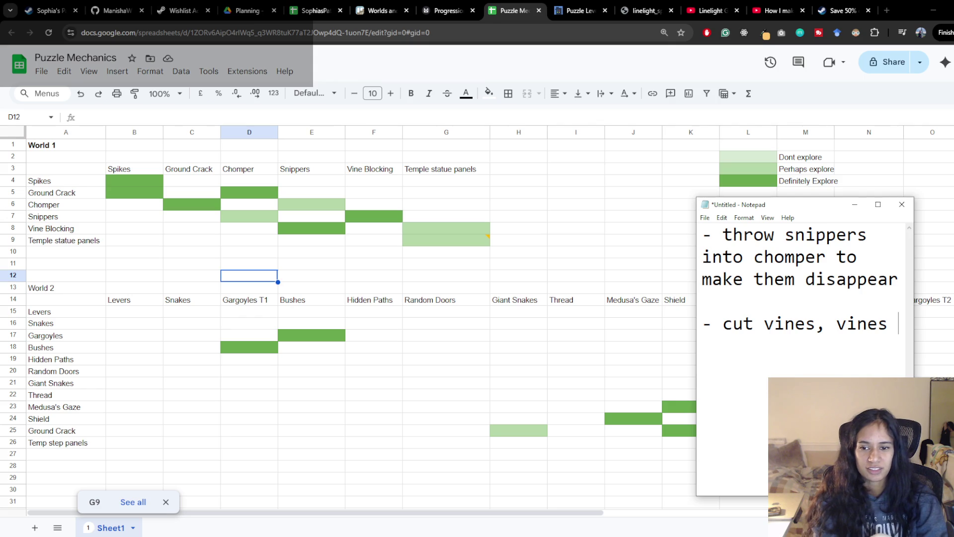
{"action": "key", "text": "BackSpace"}
{"action": "key", "text": "BackSpace"}
{"action": "key", "text": "BackSpace"}
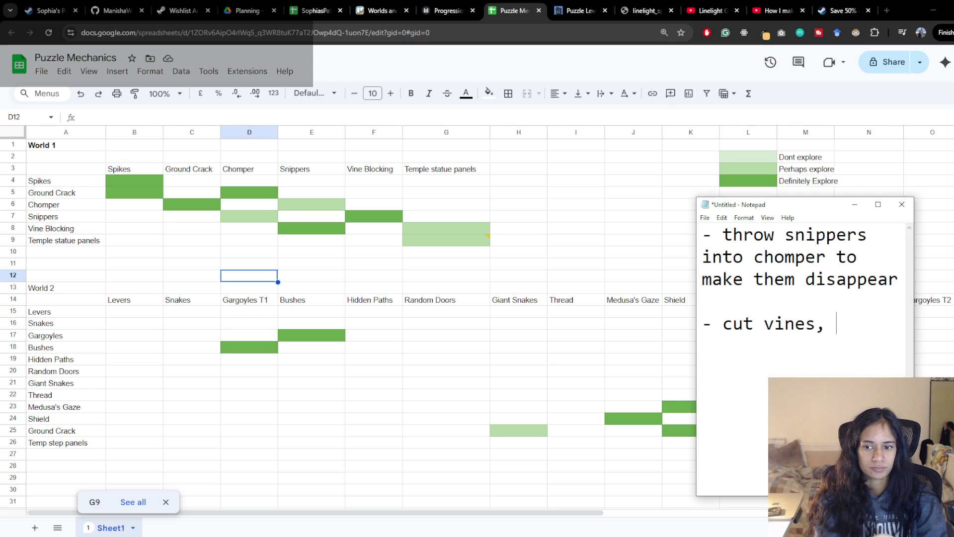
{"action": "key", "text": "BackSpace"}
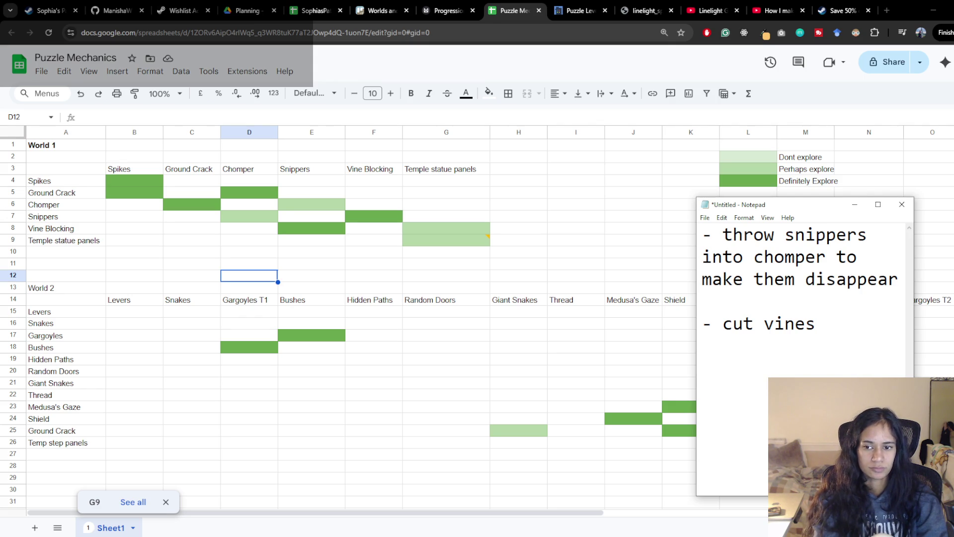
{"action": "type", "text": ", u"}
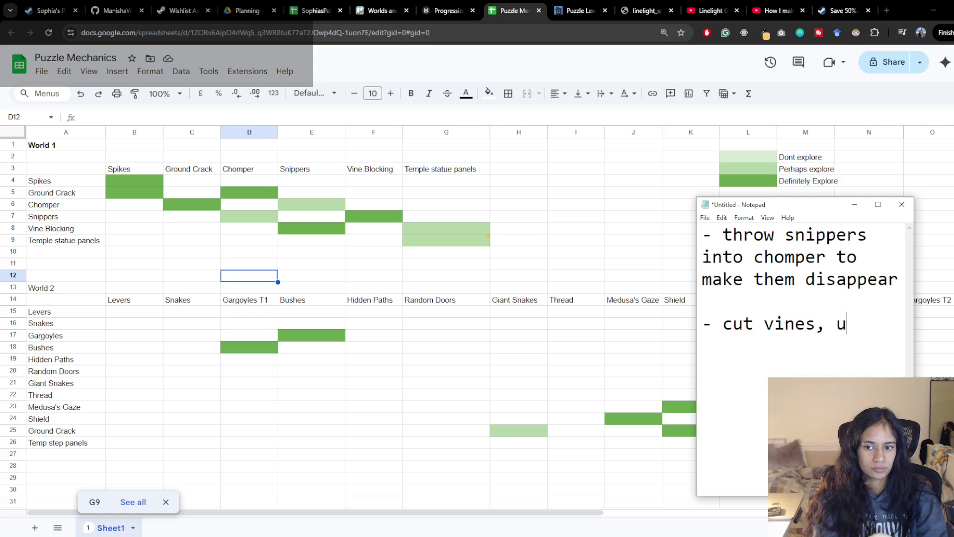
{"action": "type", "text": "se remn"}
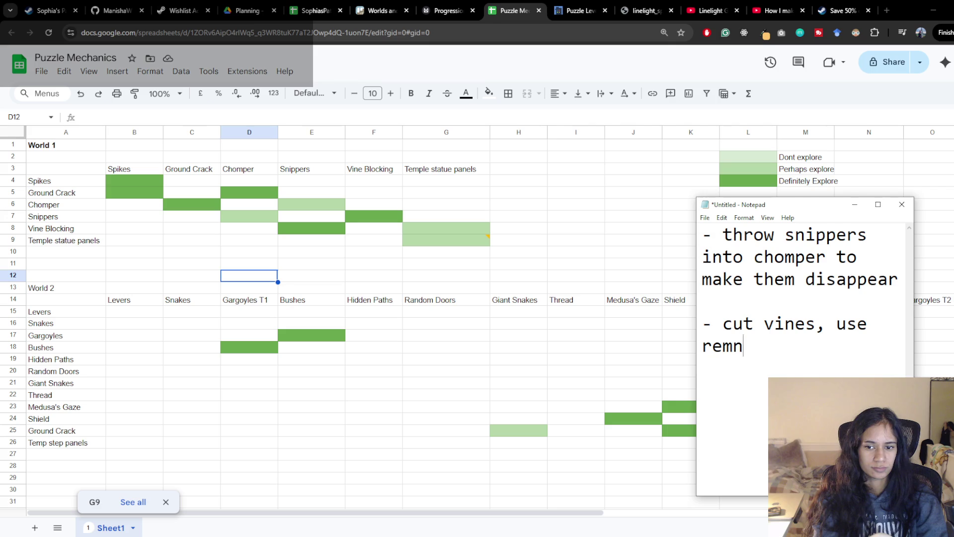
{"action": "type", "text": "ant to fe"}
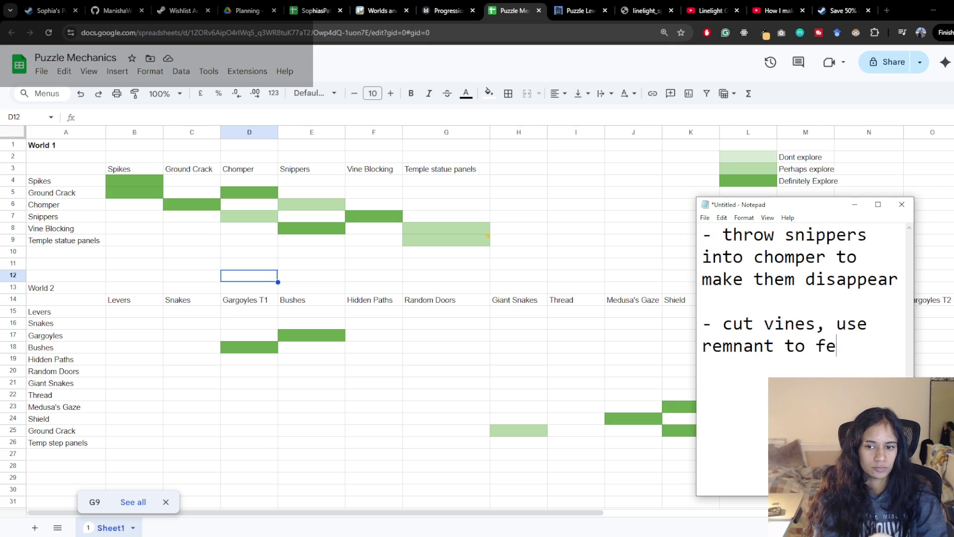
{"action": "type", "text": "ed to chomper?"}
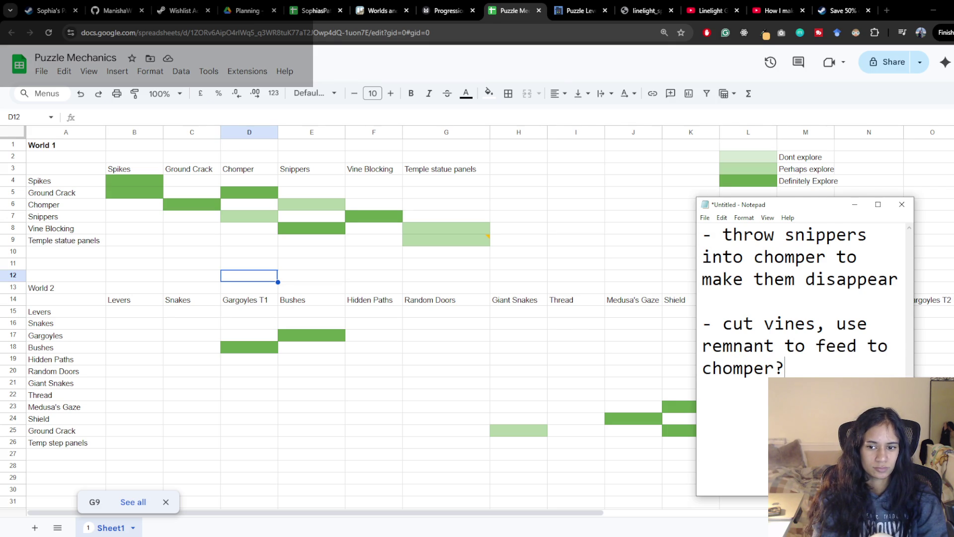
{"action": "type", "text": " or regrow"}
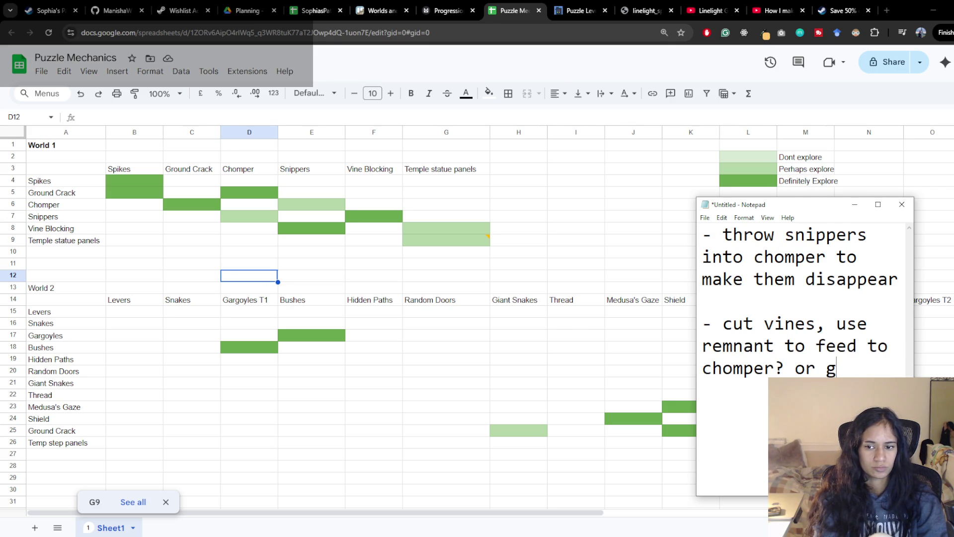
{"action": "type", "text": " th"}
{"action": "key", "text": "BackSpace"}
{"action": "key", "text": "BackSpace"}
{"action": "type", "text": "it?"}
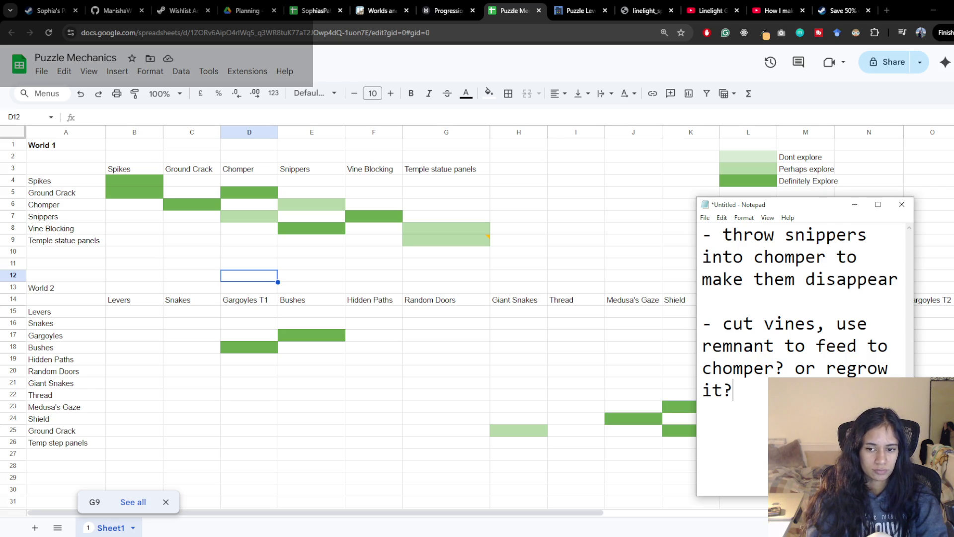
Step: Begin a third bullet about cutting vines that contain something and feeding it to make it disappear
{"action": "key", "text": "Return"}
{"action": "key", "text": "Return"}
{"action": "type", "text": "- c"}
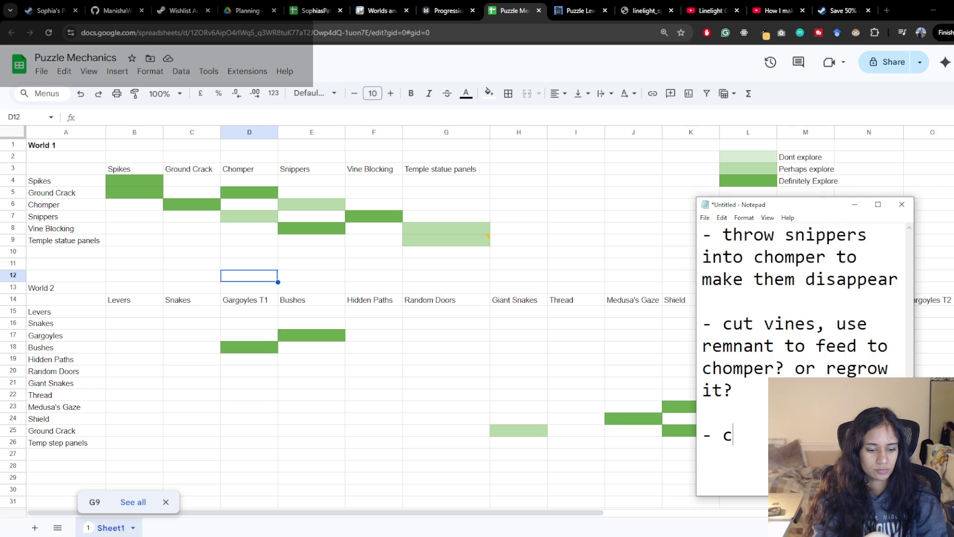
{"action": "type", "text": "ut v "}
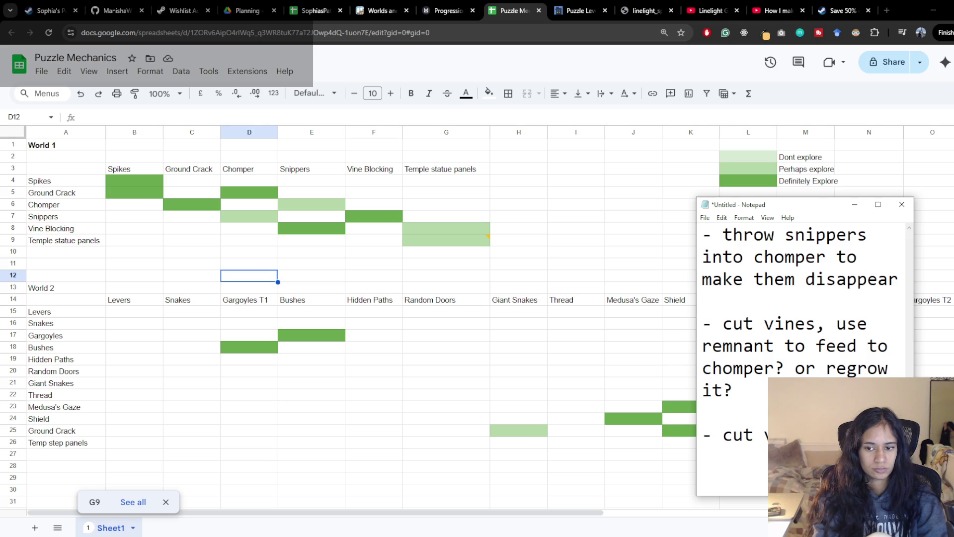
{"action": "type", "text": "contai"}
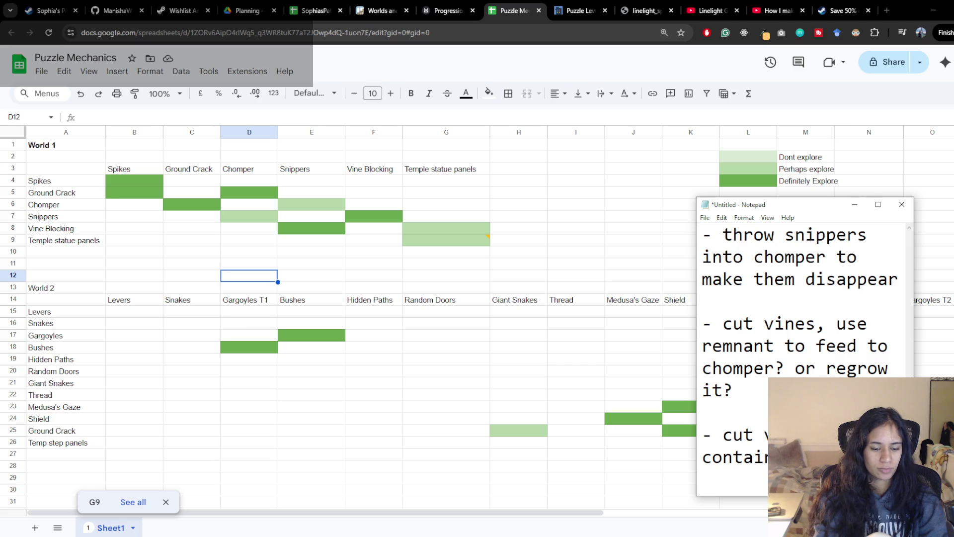
{"action": "type", "text": "feed to "}
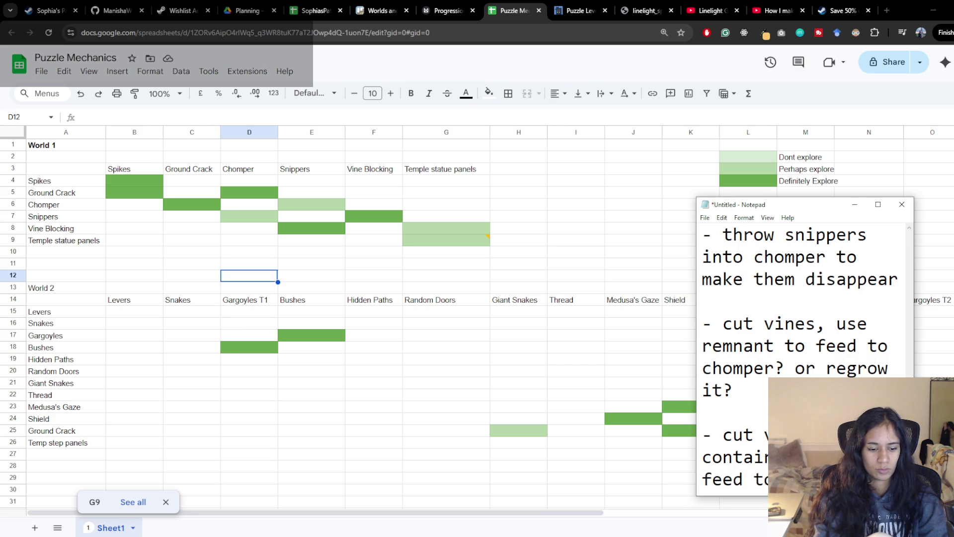
{"action": "type", "text": "make th "}
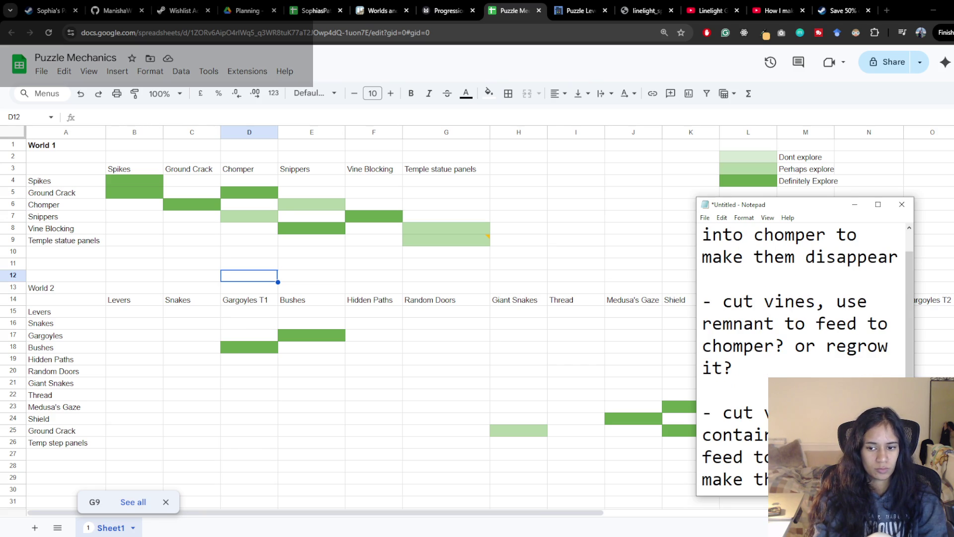
{"action": "type", "text": "disappe"}
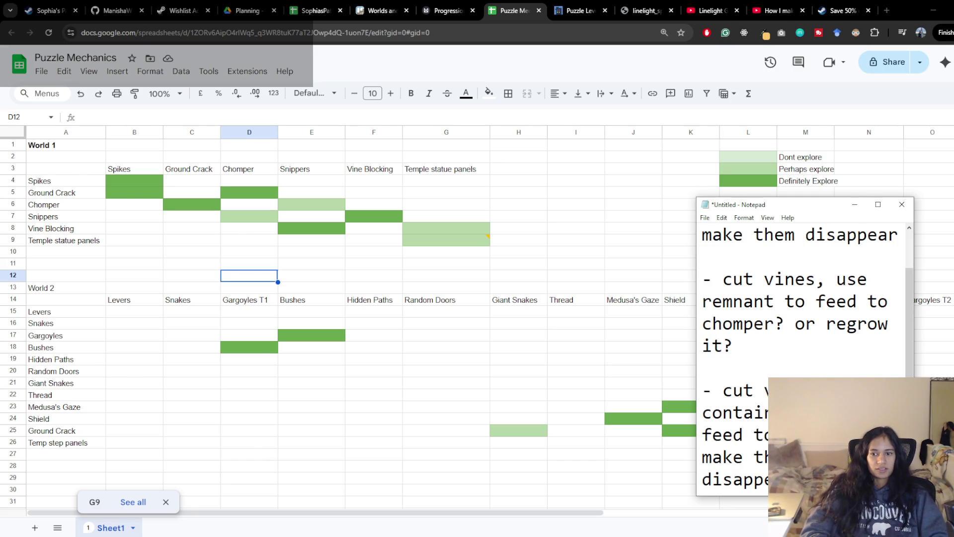
Step: Paste 'regrow' at the end of the notes and add 'later I' and 'block' on new lines
{"action": "mouse_move", "coordinate": [716, 11]}
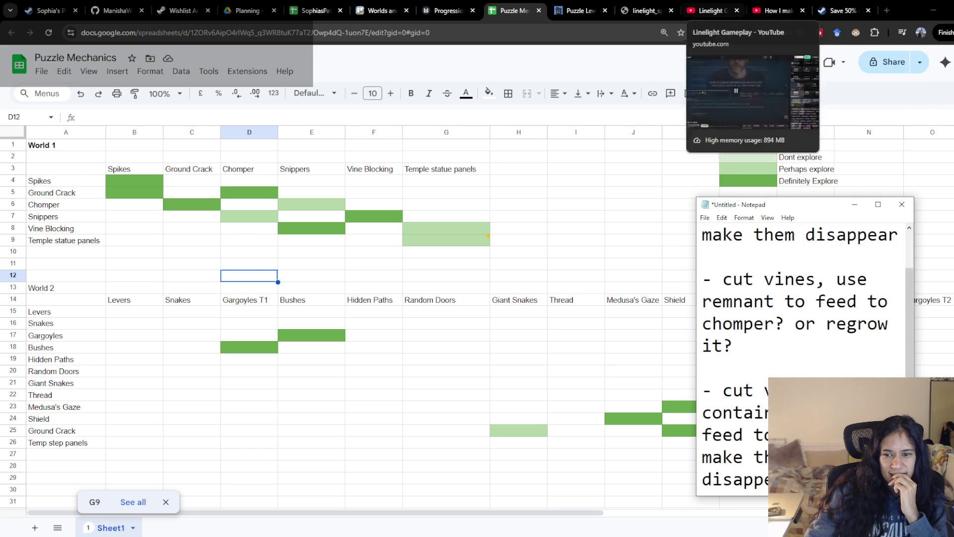
{"action": "left_click_drag", "start_coordinate": [824, 336], "coordinate": [828, 324]}
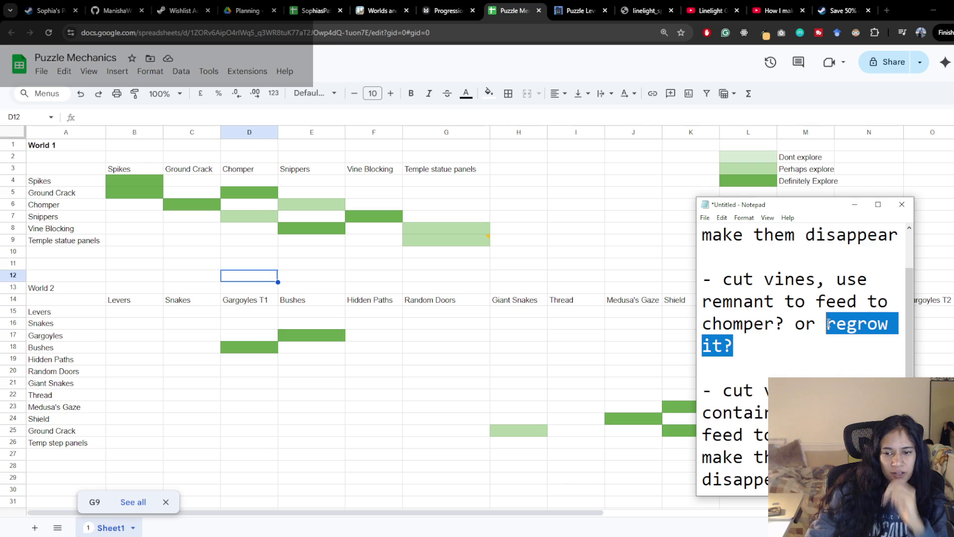
{"action": "key", "text": "Left"}
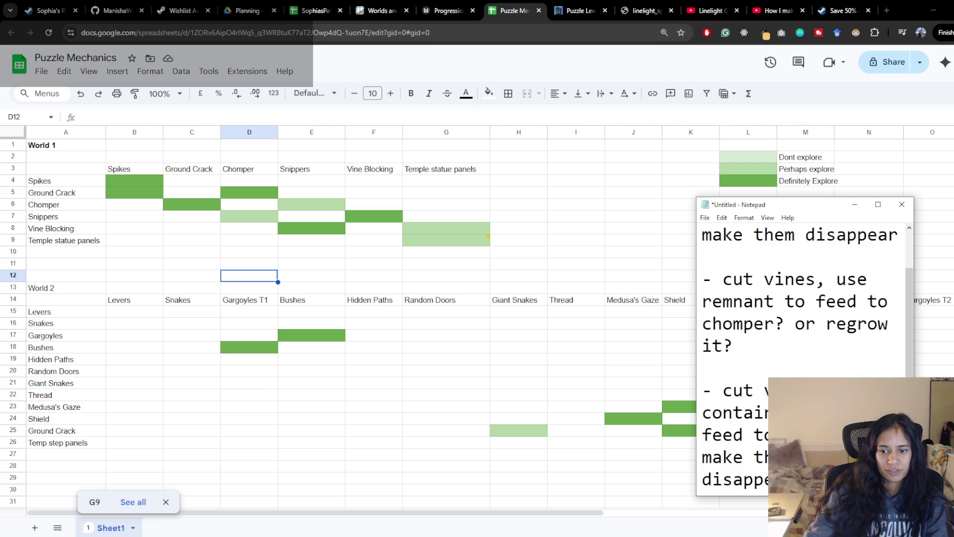
{"action": "key", "text": "Return"}
{"action": "key", "text": "Return"}
{"action": "key", "text": "ctrl+v"}
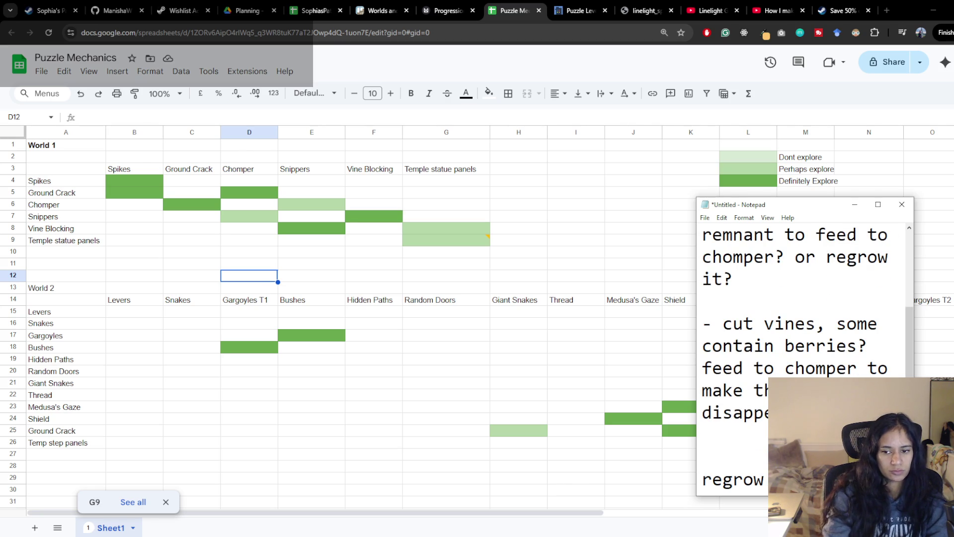
{"action": "key", "text": "Return"}
{"action": "type", "text": "later I"}
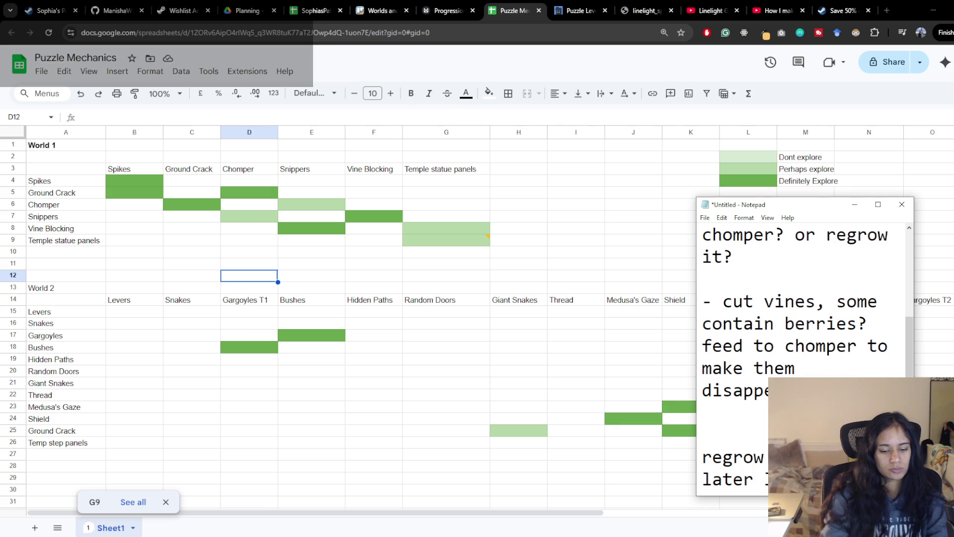
{"action": "key", "text": "Return"}
{"action": "type", "text": "block e"}
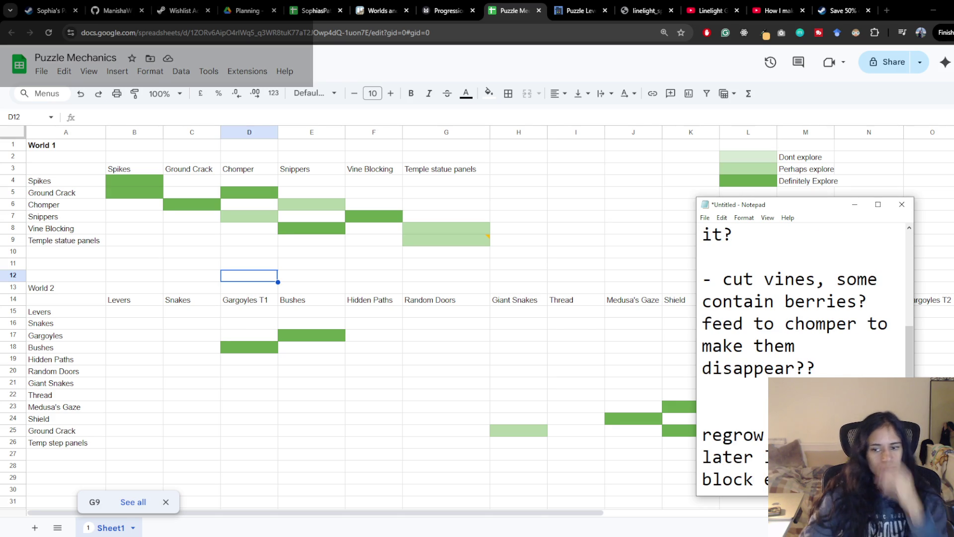
Step: Scroll through the notes and select the idea about vines containing berries
{"action": "scroll", "coordinate": [803, 348], "scroll_direction": "up", "scroll_amount": 1}
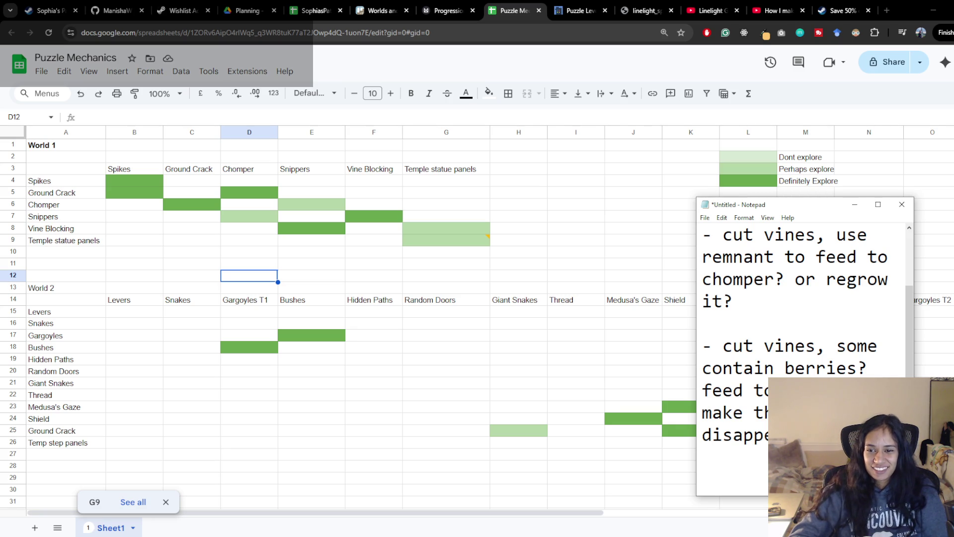
{"action": "scroll", "coordinate": [803, 348], "scroll_direction": "up", "scroll_amount": 2}
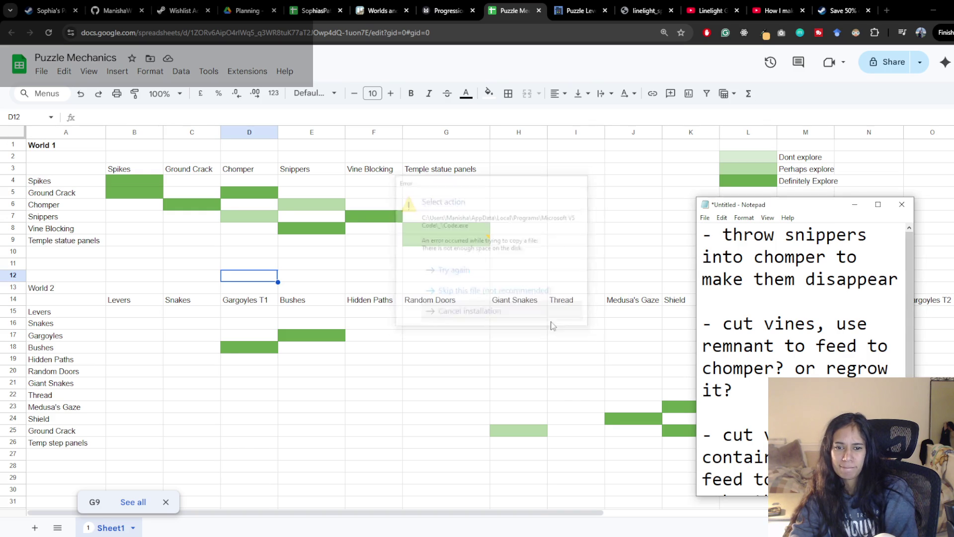
{"action": "scroll", "coordinate": [877, 356], "scroll_direction": "down", "scroll_amount": 1}
{"action": "scroll", "coordinate": [876, 356], "scroll_direction": "down", "scroll_amount": 1}
{"action": "scroll", "coordinate": [876, 356], "scroll_direction": "up", "scroll_amount": 1}
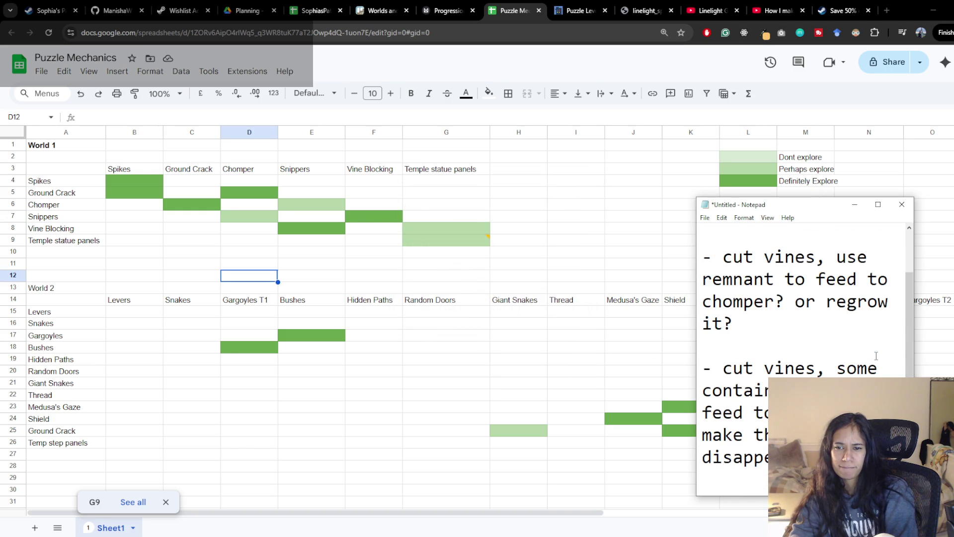
{"action": "scroll", "coordinate": [876, 356], "scroll_direction": "down", "scroll_amount": 1}
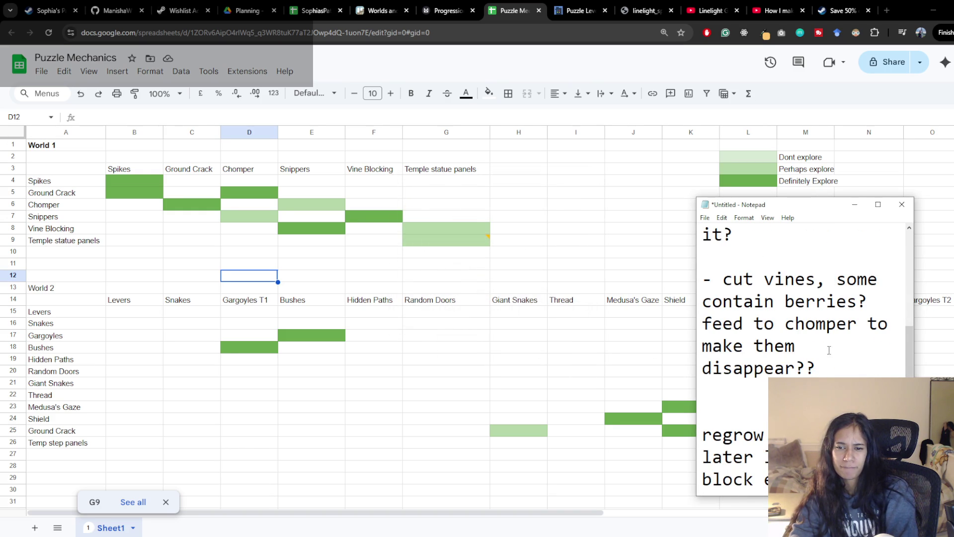
{"action": "left_click_drag", "start_coordinate": [821, 366], "coordinate": [702, 282]}
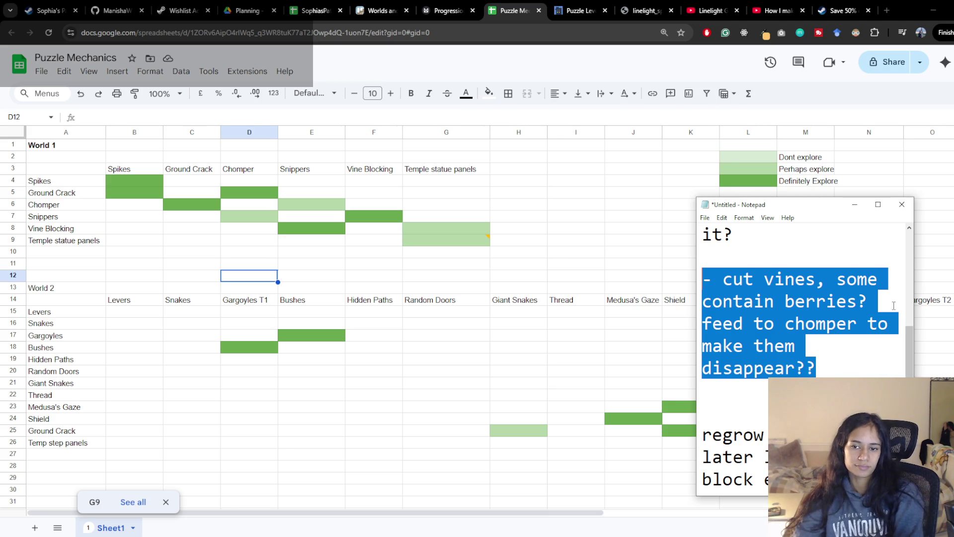
{"action": "left_click", "coordinate": [856, 363]}
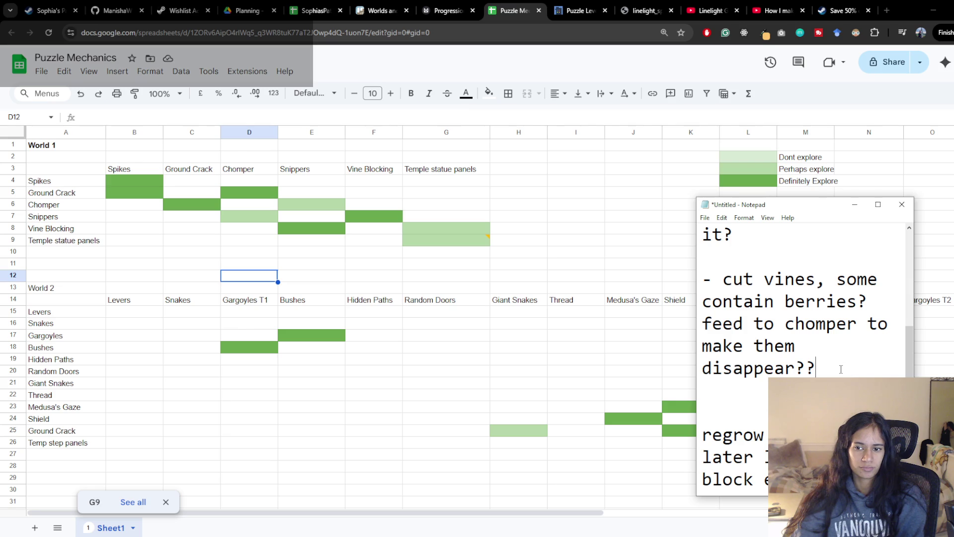
Step: Replace 'berries?' with 'the quirky plant?' and add a follow-up line about being the chomper
{"action": "double_click", "coordinate": [829, 296]}
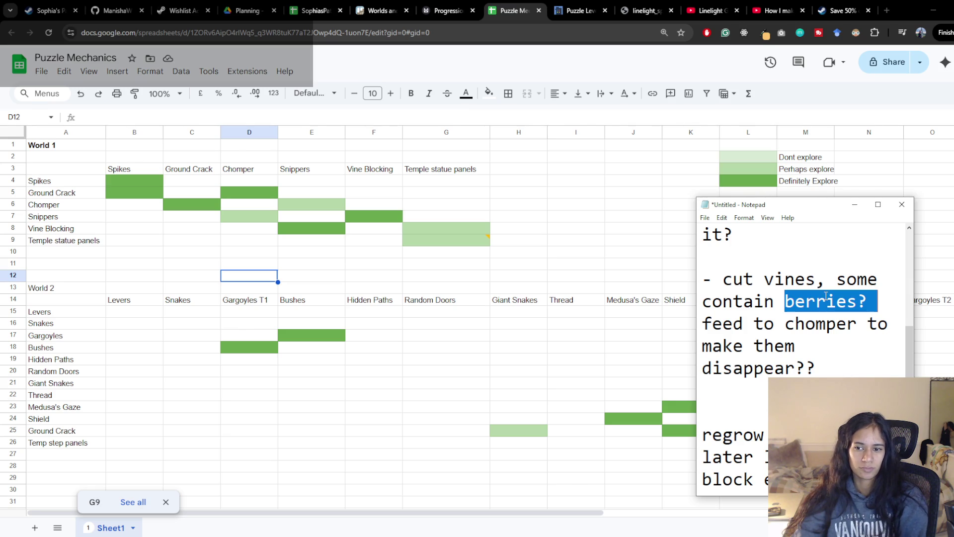
{"action": "type", "text": "the qui"}
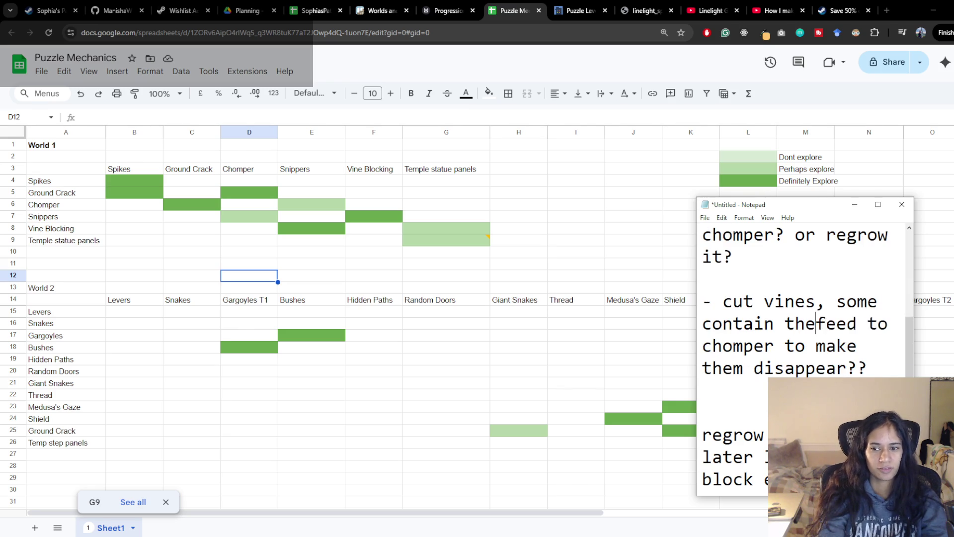
{"action": "type", "text": "rky"}
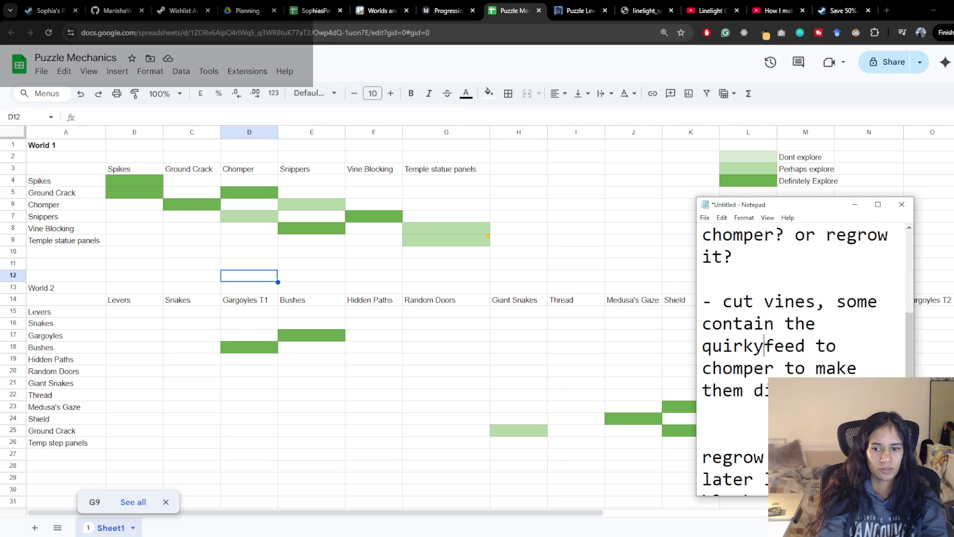
{"action": "type", "text": " plant?"}
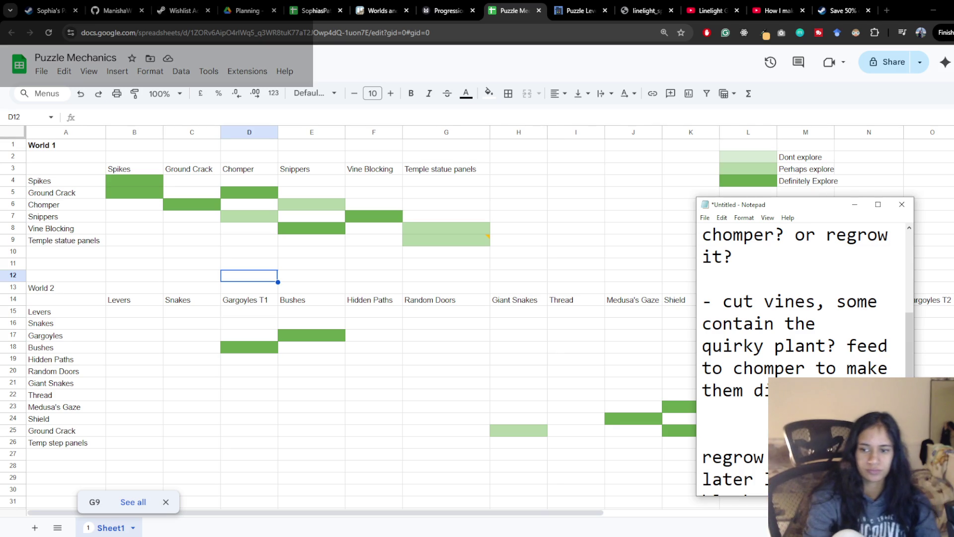
{"action": "type", "text": "if you"}
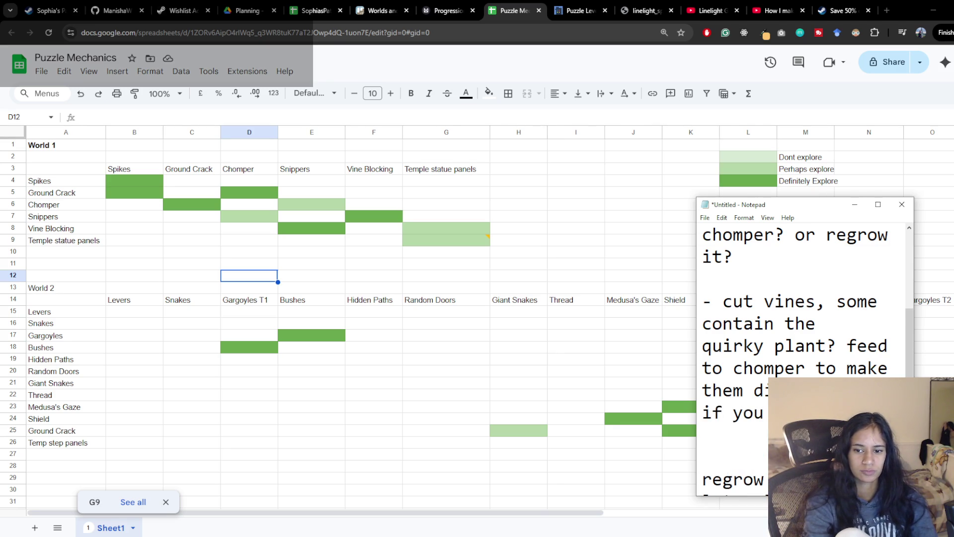
{"action": "key", "text": "BackSpace"}
{"action": "key", "text": "BackSpace"}
{"action": "key", "text": "BackSpace"}
{"action": "type", "text": "n inst "}
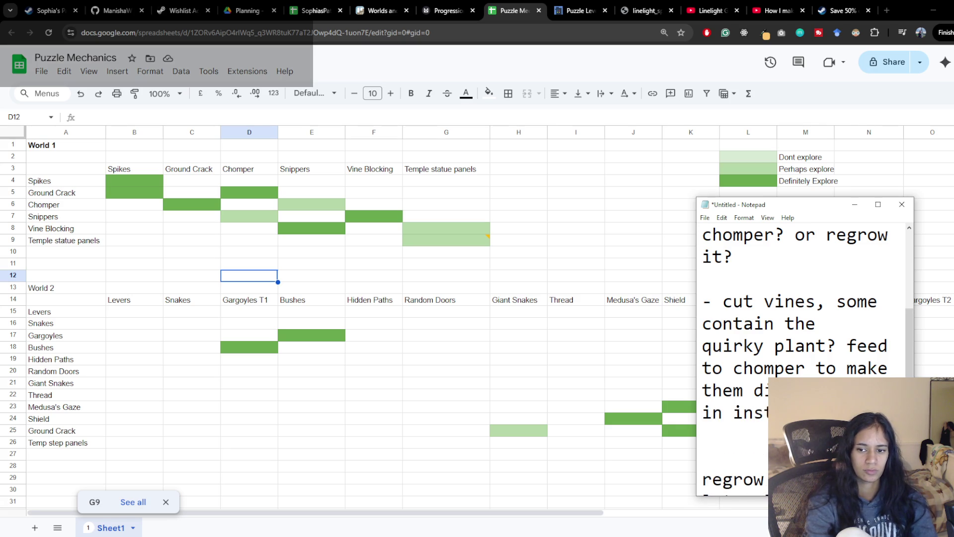
{"action": "type", "text": "you are "}
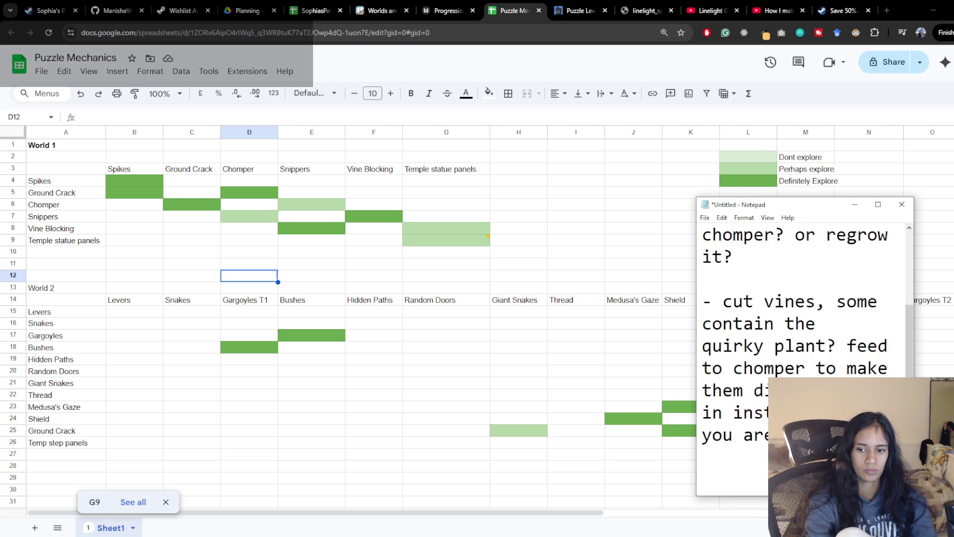
{"action": "type", "text": "chomper"}
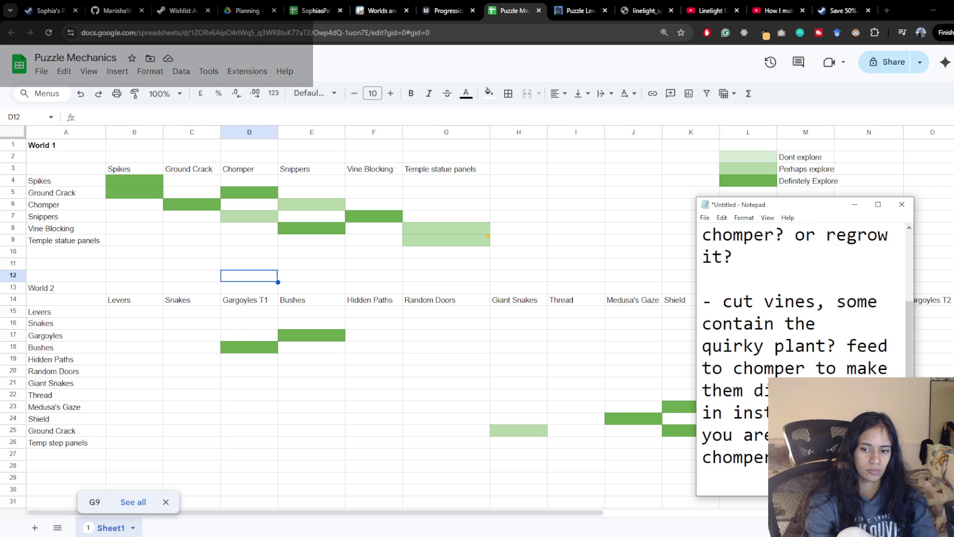
{"action": "type", "text": "that me"}
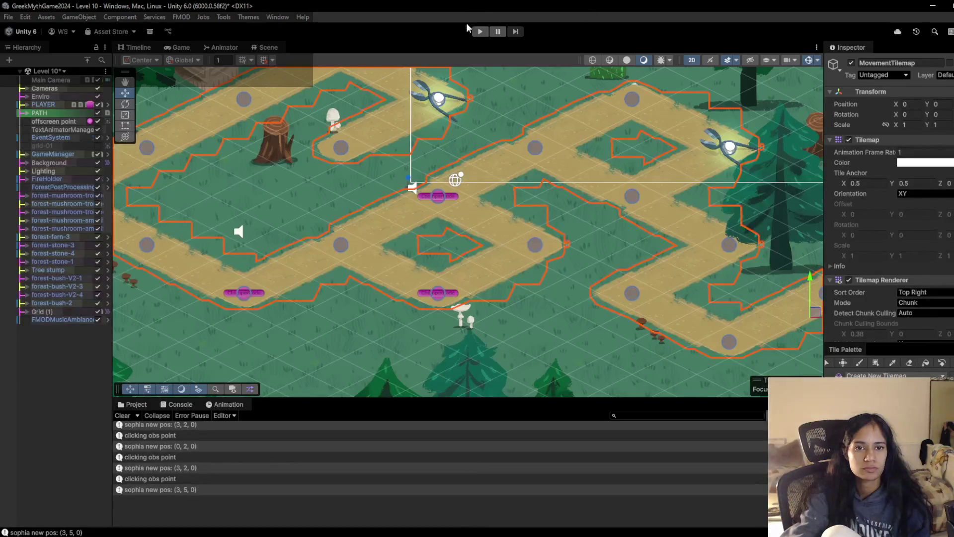
Step: Switch from Level 10 to the Level 12 - Athena Temple scene, saving Level 10's changes
{"action": "left_click", "coordinate": [63, 71]}
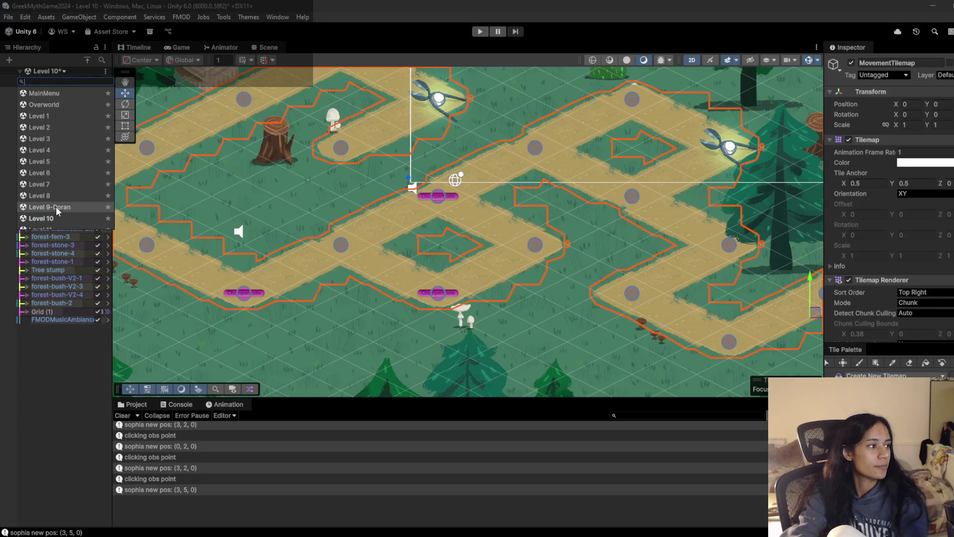
{"action": "scroll", "coordinate": [54, 217], "scroll_direction": "down", "scroll_amount": 3}
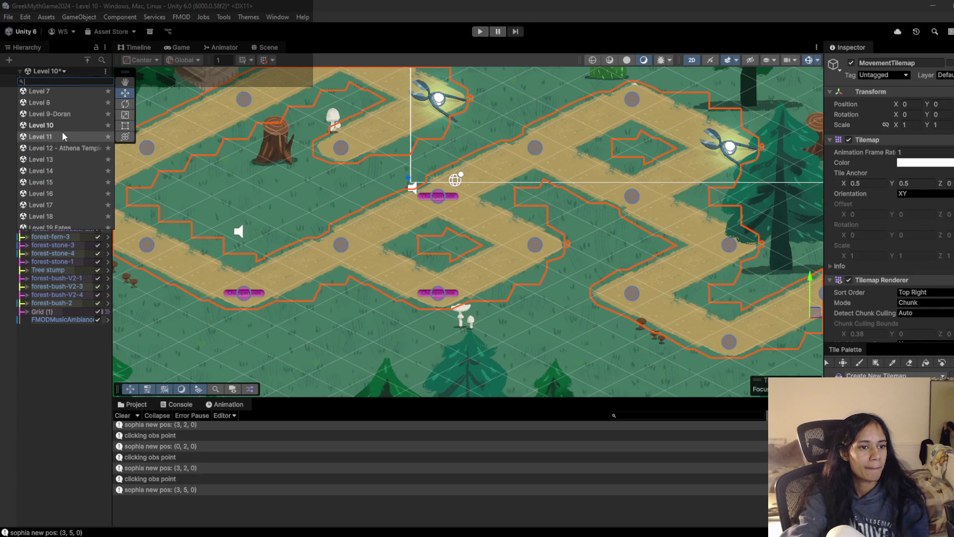
{"action": "left_click", "coordinate": [56, 148]}
{"action": "left_click", "coordinate": [489, 297]}
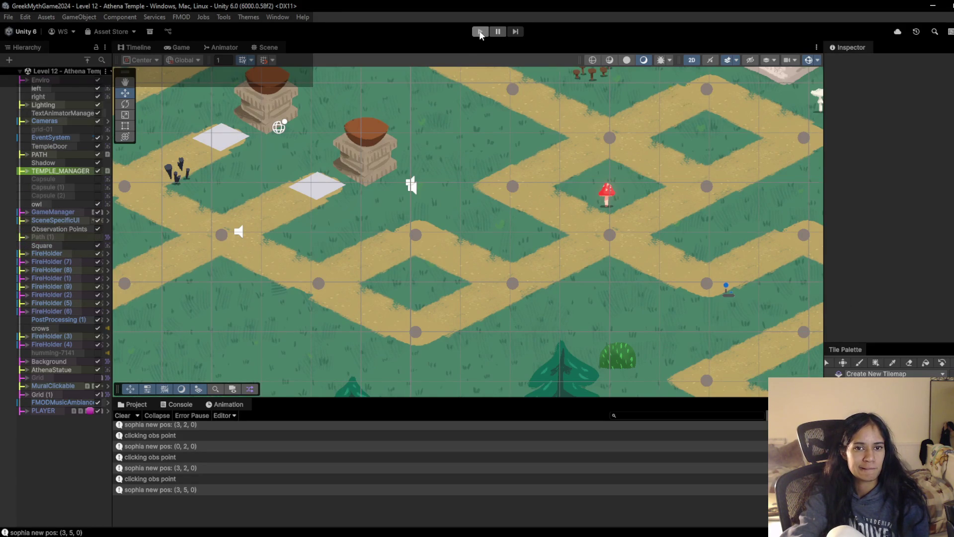
Step: Play Level 12 and walk the character from Athena's statue along the path to the pedestals
{"action": "left_click", "coordinate": [479, 32]}
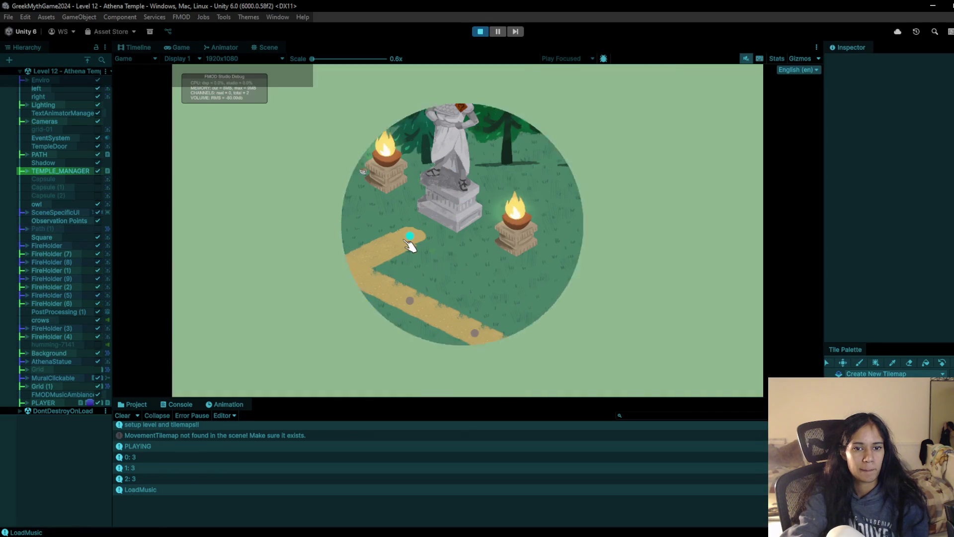
{"action": "left_click", "coordinate": [280, 237]}
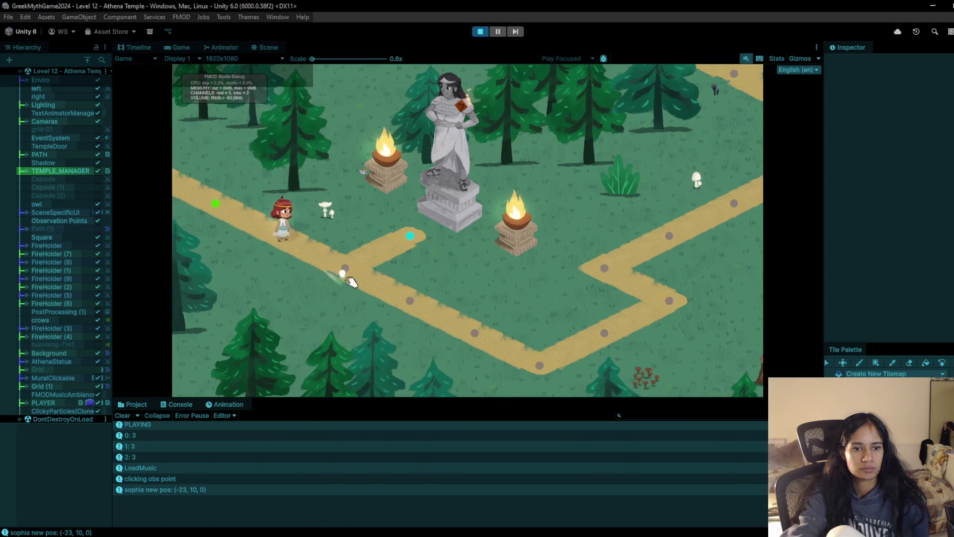
{"action": "left_click", "coordinate": [345, 268]}
{"action": "left_click", "coordinate": [410, 300]}
{"action": "left_click", "coordinate": [474, 333]}
{"action": "left_click", "coordinate": [539, 366]}
{"action": "left_click", "coordinate": [612, 329]}
{"action": "left_click", "coordinate": [674, 298]}
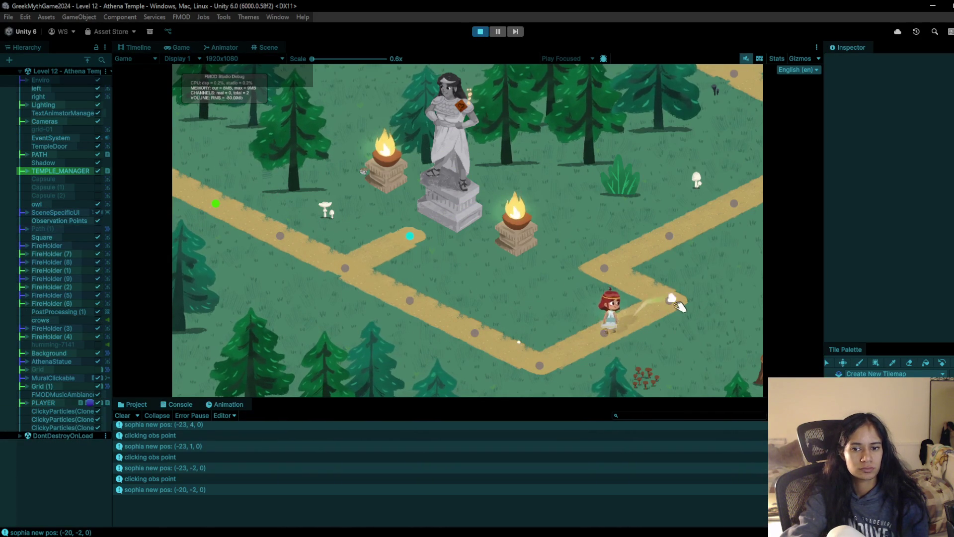
{"action": "left_click", "coordinate": [609, 271]}
{"action": "left_click", "coordinate": [670, 235]}
{"action": "left_click", "coordinate": [734, 203]}
{"action": "left_click", "coordinate": [760, 189]}
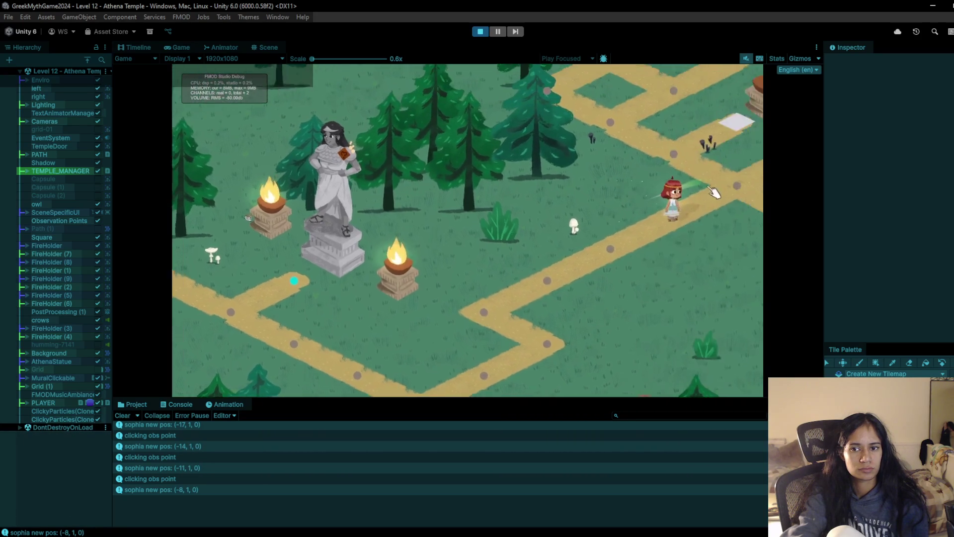
{"action": "left_click", "coordinate": [428, 298]}
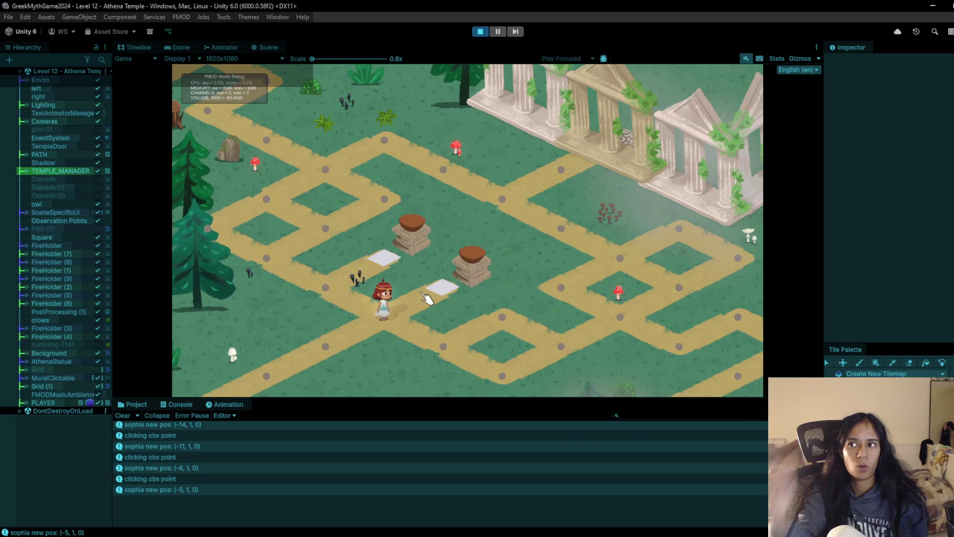
Step: Briefly check the Notepad design notes, then walk the character up-left to (-5, 4, 0)
{"action": "key", "text": "alt+Tab"}
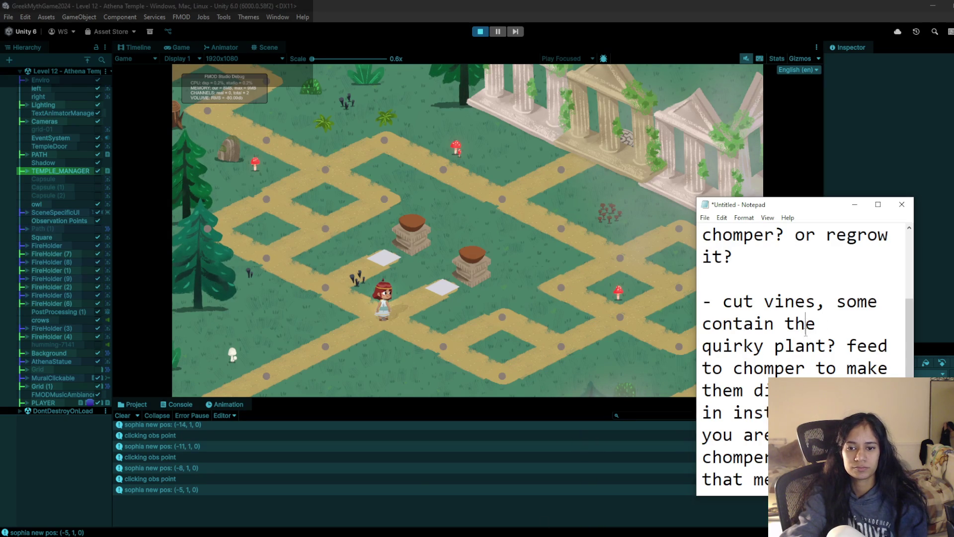
{"action": "left_click", "coordinate": [666, 6]}
{"action": "left_click", "coordinate": [347, 298]}
{"action": "left_click", "coordinate": [349, 302]}
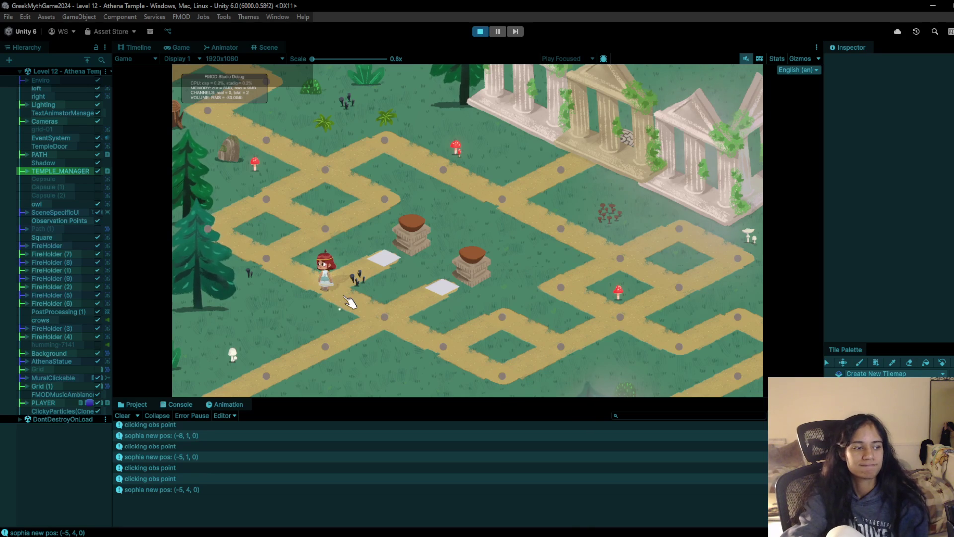
Step: Walk Sophia between the left path points and onto the upper and lower white tiles
{"action": "left_click", "coordinate": [370, 313]}
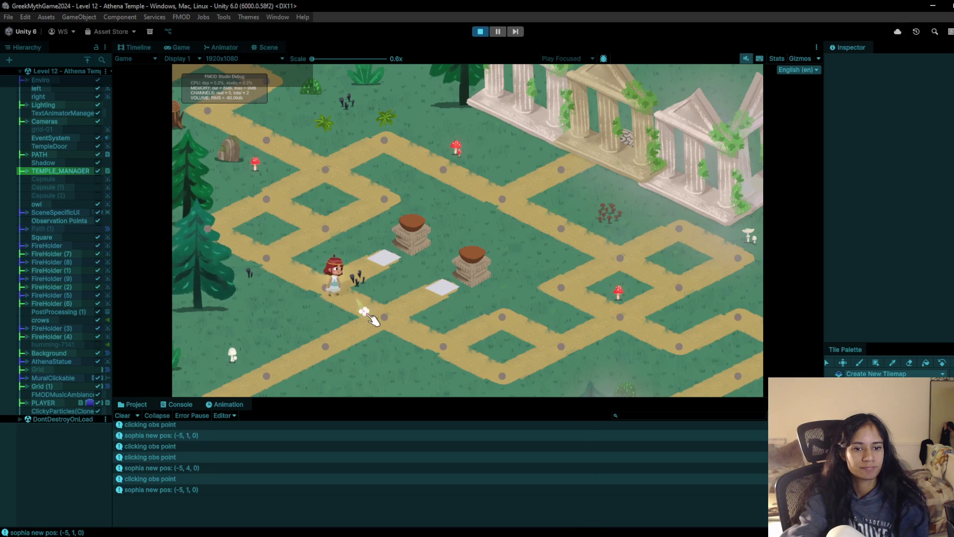
{"action": "left_click", "coordinate": [318, 292]}
{"action": "left_click", "coordinate": [262, 257]}
{"action": "left_click", "coordinate": [262, 256]}
{"action": "left_click", "coordinate": [324, 288]}
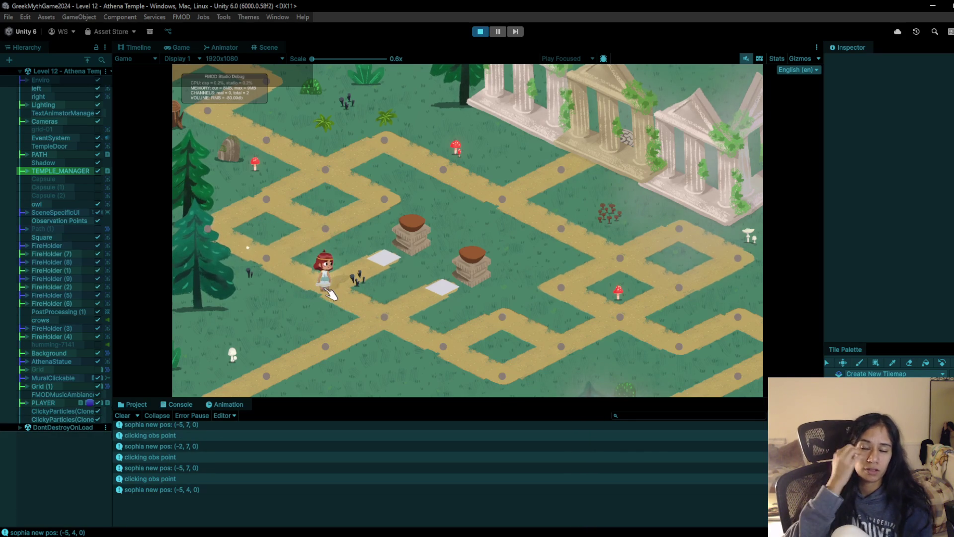
{"action": "left_click", "coordinate": [395, 267]}
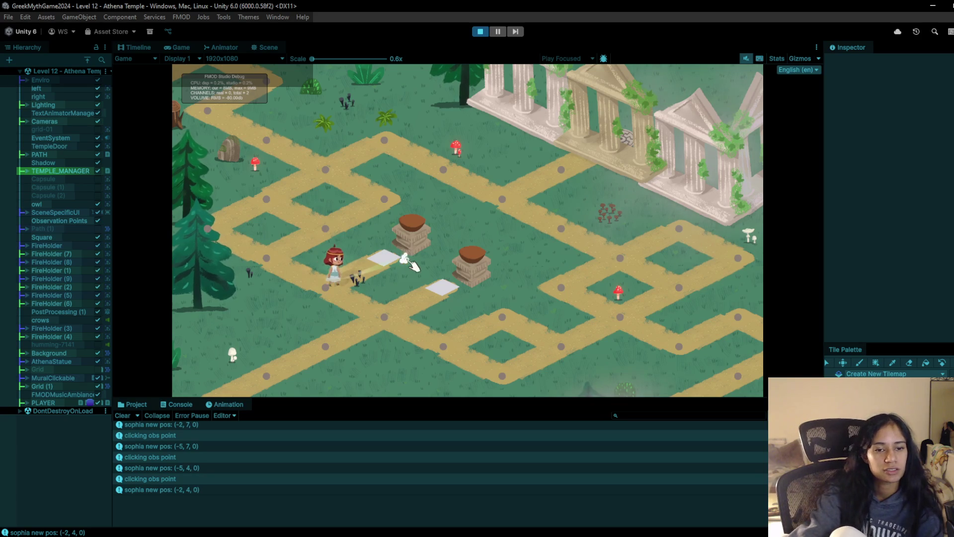
{"action": "left_click", "coordinate": [391, 288]}
{"action": "left_click", "coordinate": [382, 311]}
{"action": "left_click", "coordinate": [450, 345]}
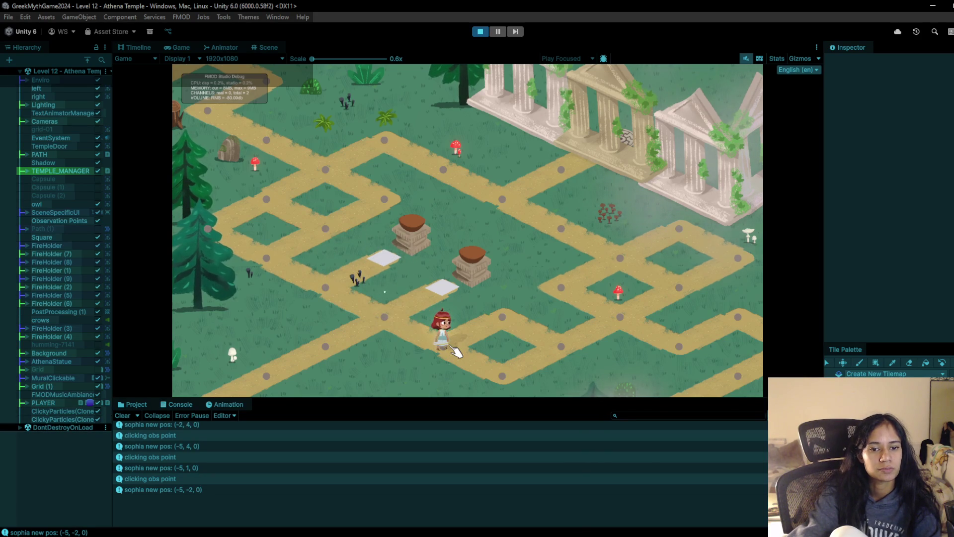
{"action": "left_click", "coordinate": [384, 316]}
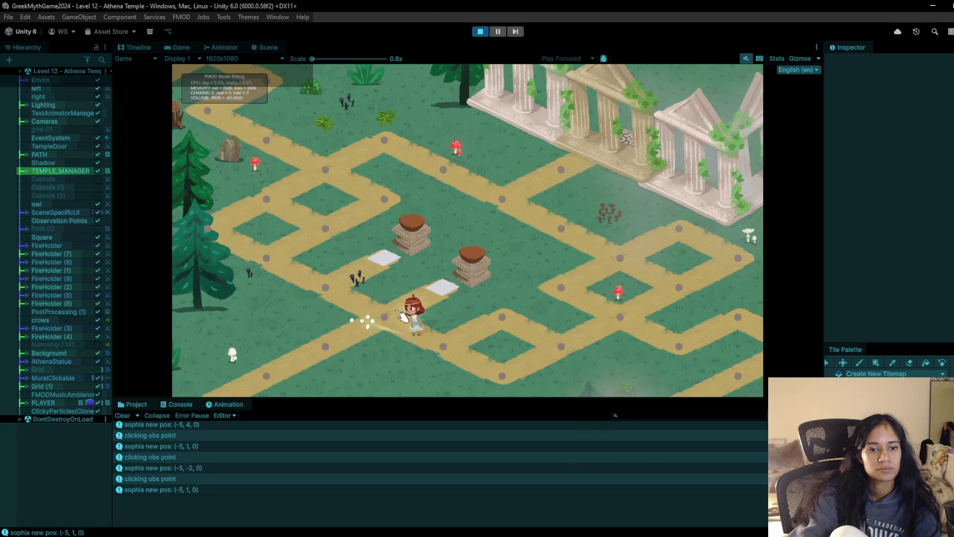
{"action": "left_click", "coordinate": [452, 293]}
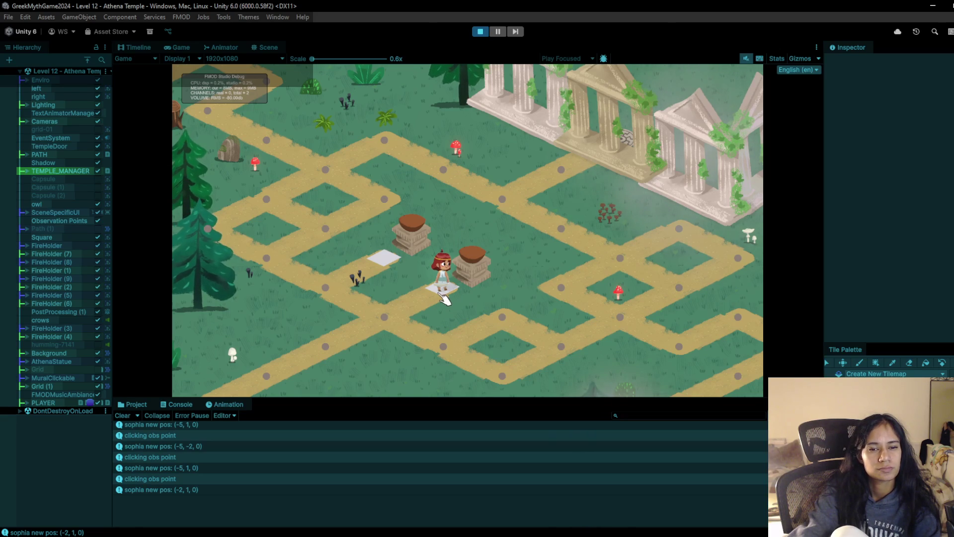
{"action": "left_click", "coordinate": [387, 318]}
{"action": "left_click", "coordinate": [325, 300]}
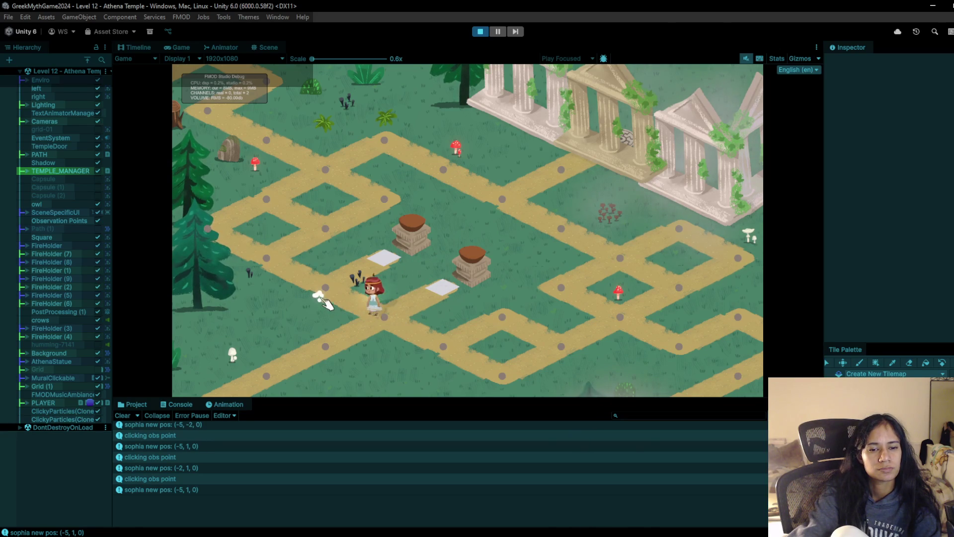
{"action": "left_click", "coordinate": [324, 288]}
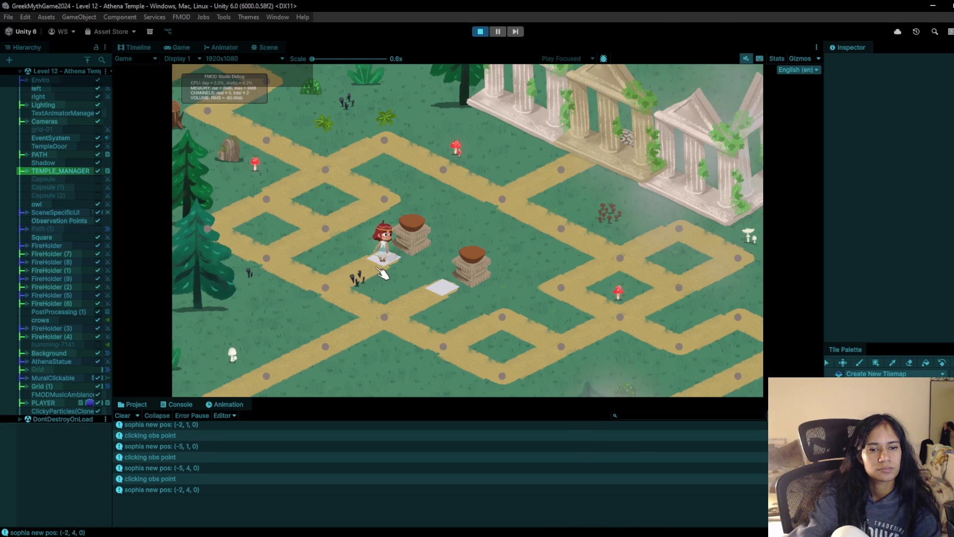
{"action": "left_click", "coordinate": [324, 293]}
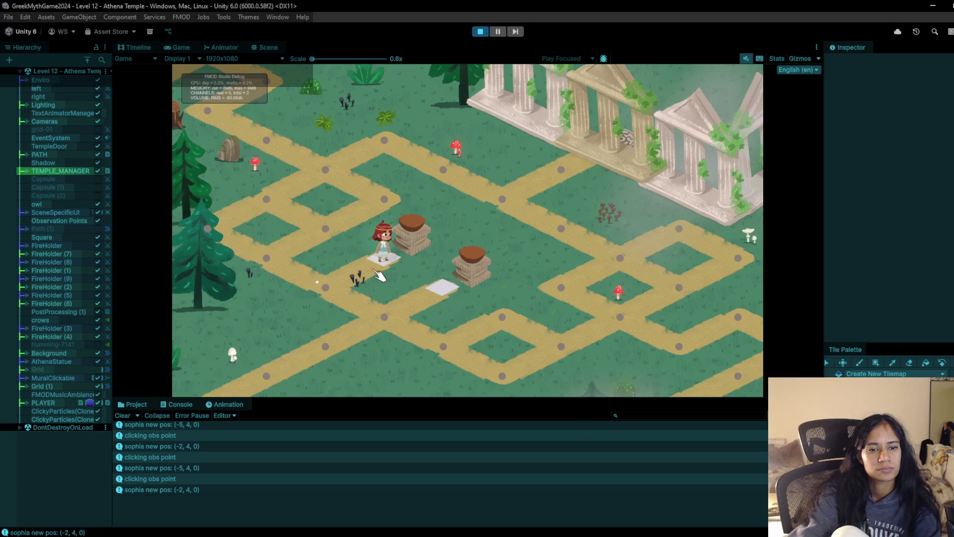
{"action": "left_click", "coordinate": [328, 291]}
{"action": "left_click", "coordinate": [338, 288]}
{"action": "left_click", "coordinate": [391, 314]}
{"action": "left_click", "coordinate": [441, 293]}
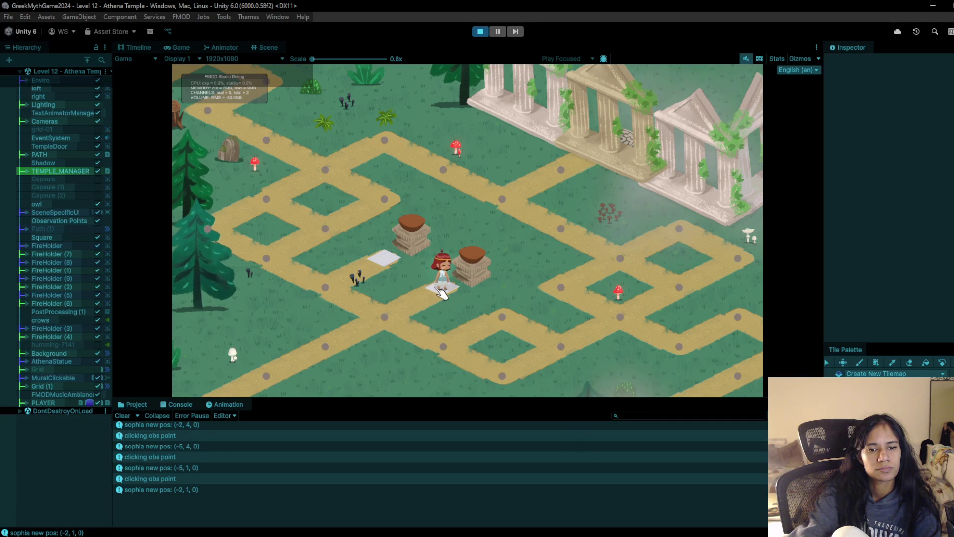
Step: Test moving Sophia left off the white tiles and back, ending at (-5, 1, 0)
{"action": "left_click", "coordinate": [390, 262]}
{"action": "left_click", "coordinate": [355, 294]}
{"action": "left_click", "coordinate": [356, 292]}
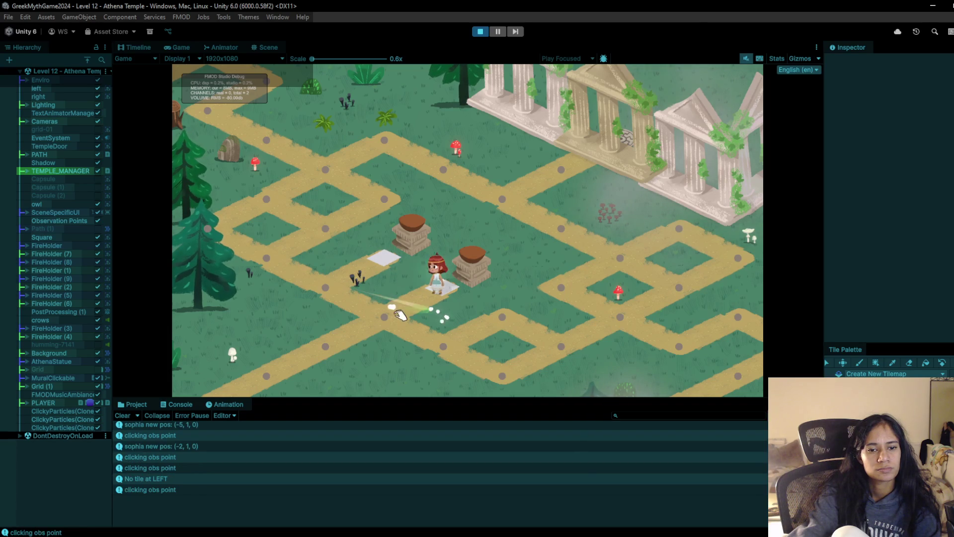
{"action": "left_click", "coordinate": [358, 291]}
{"action": "left_click", "coordinate": [329, 268]}
{"action": "left_click", "coordinate": [385, 263]}
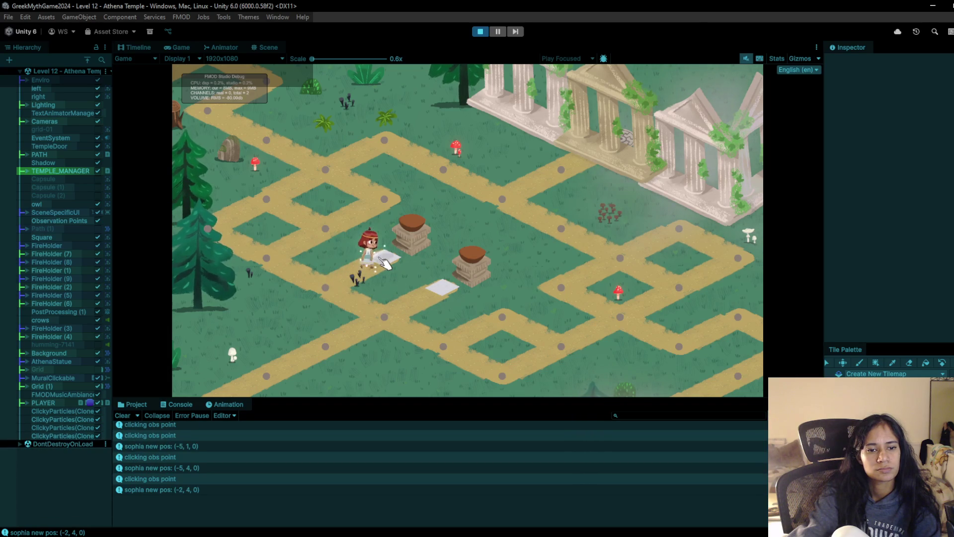
{"action": "left_click", "coordinate": [332, 282]}
{"action": "left_click", "coordinate": [395, 330]}
{"action": "left_click", "coordinate": [426, 297]}
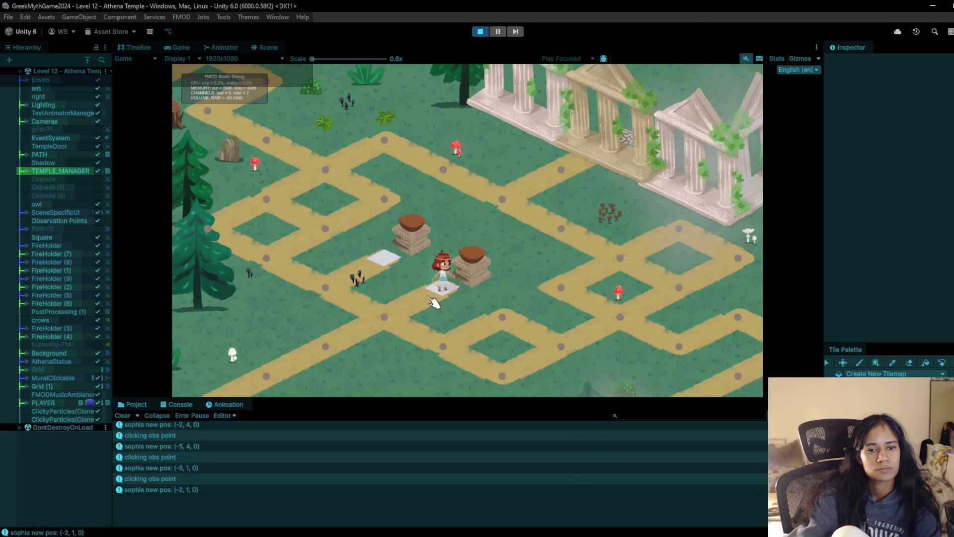
{"action": "left_click", "coordinate": [322, 289]}
{"action": "left_click", "coordinate": [380, 261]}
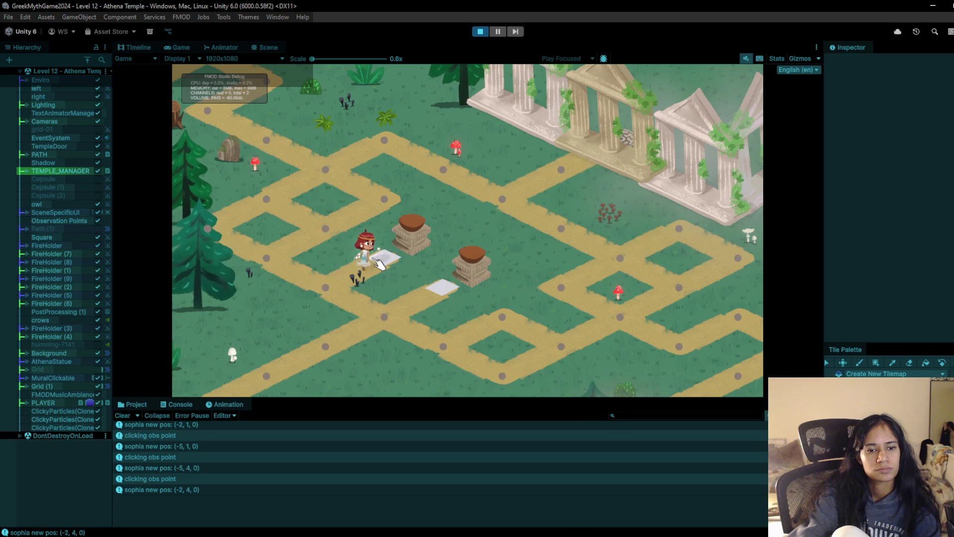
{"action": "left_click", "coordinate": [297, 299]}
{"action": "left_click", "coordinate": [325, 286]}
{"action": "left_click", "coordinate": [385, 313]}
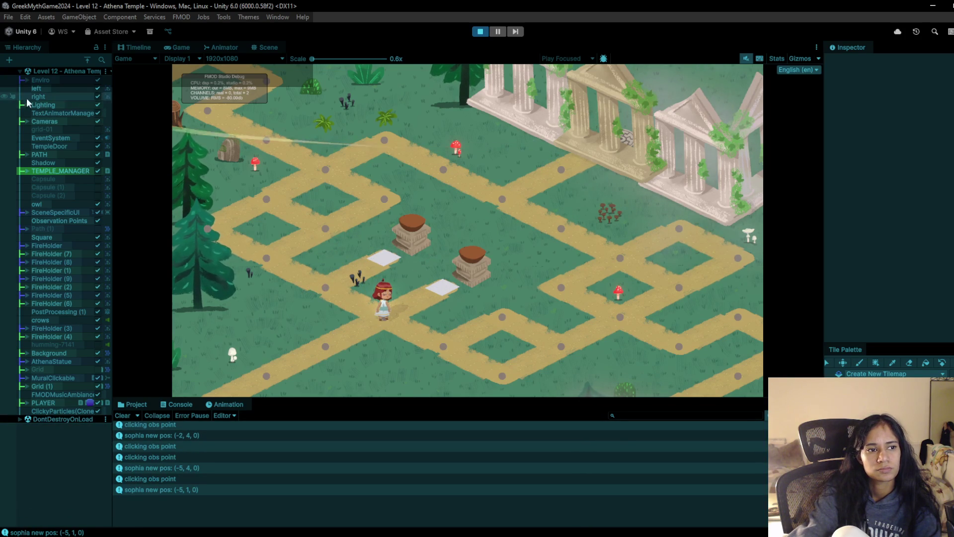
Step: Expand the nested Cameras groups and select the TempleCam virtual camera
{"action": "left_click", "coordinate": [28, 122]}
{"action": "left_click", "coordinate": [35, 130]}
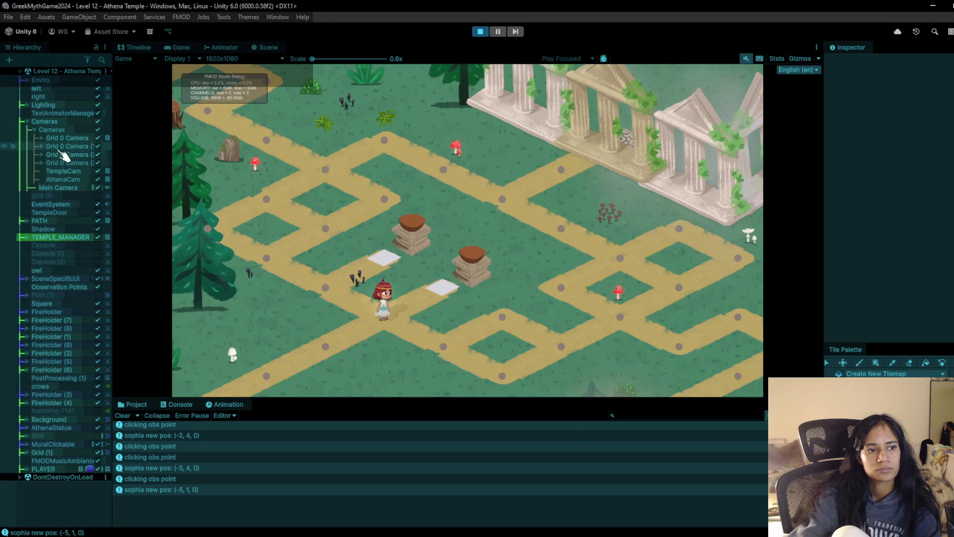
{"action": "left_click", "coordinate": [96, 171]}
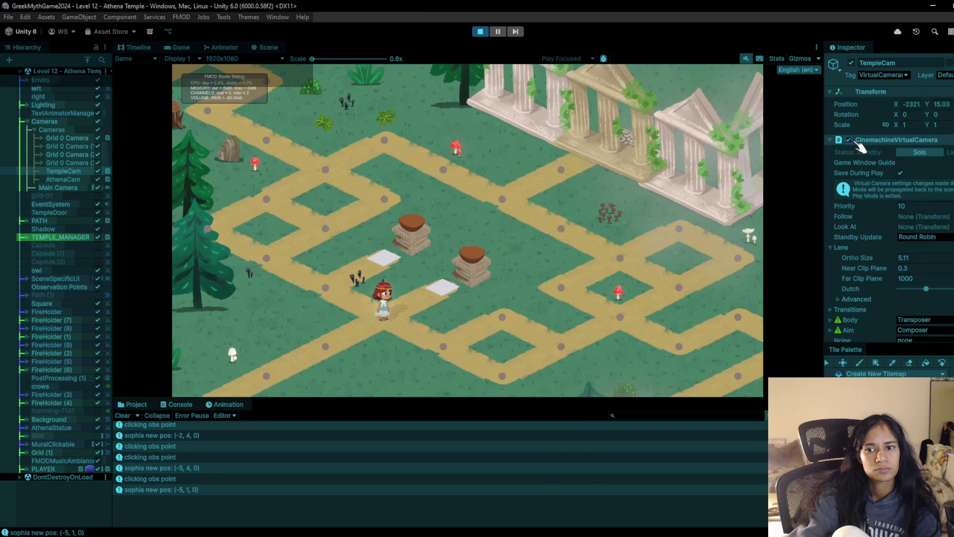
Step: Try TempleCam Priority values 42, 9 and 28, then stop Play mode
{"action": "left_click", "coordinate": [888, 210]}
{"action": "type", "text": "42"}
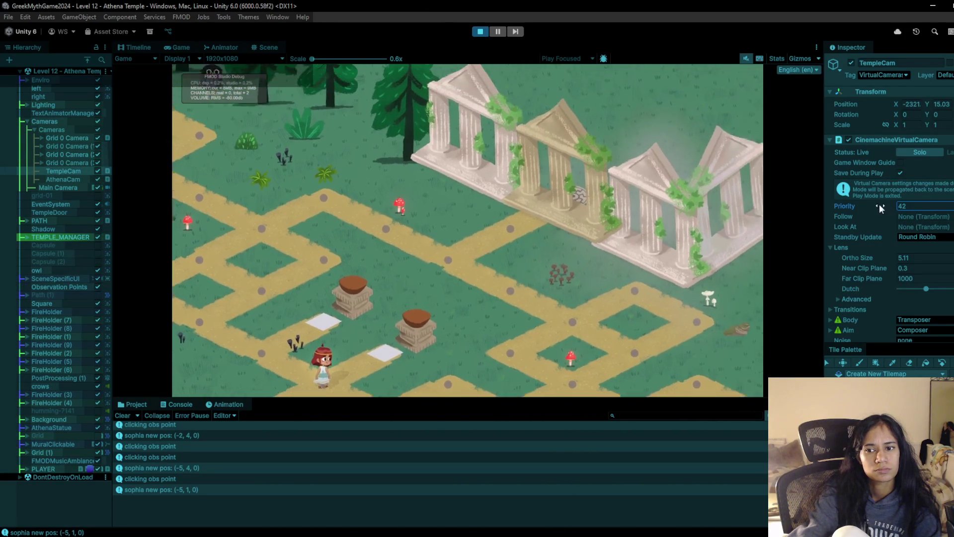
{"action": "key", "text": "BackSpace"}
{"action": "key", "text": "BackSpace"}
{"action": "type", "text": "9"}
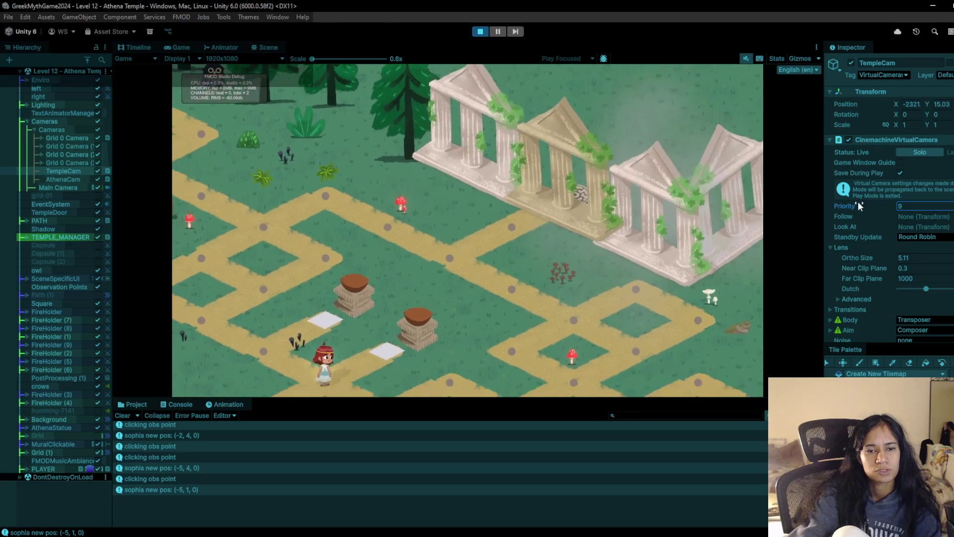
{"action": "key", "text": "BackSpace"}
{"action": "type", "text": "28"}
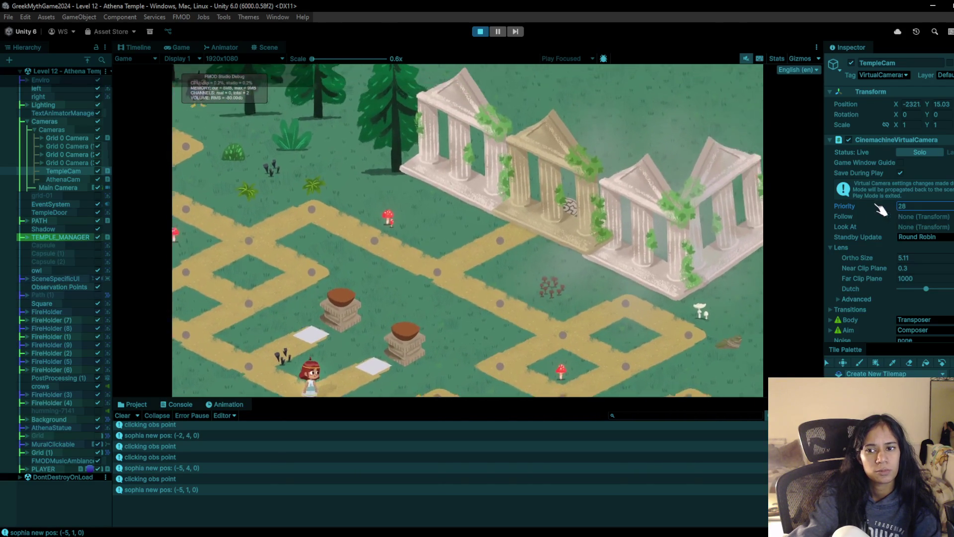
{"action": "left_click", "coordinate": [481, 32]}
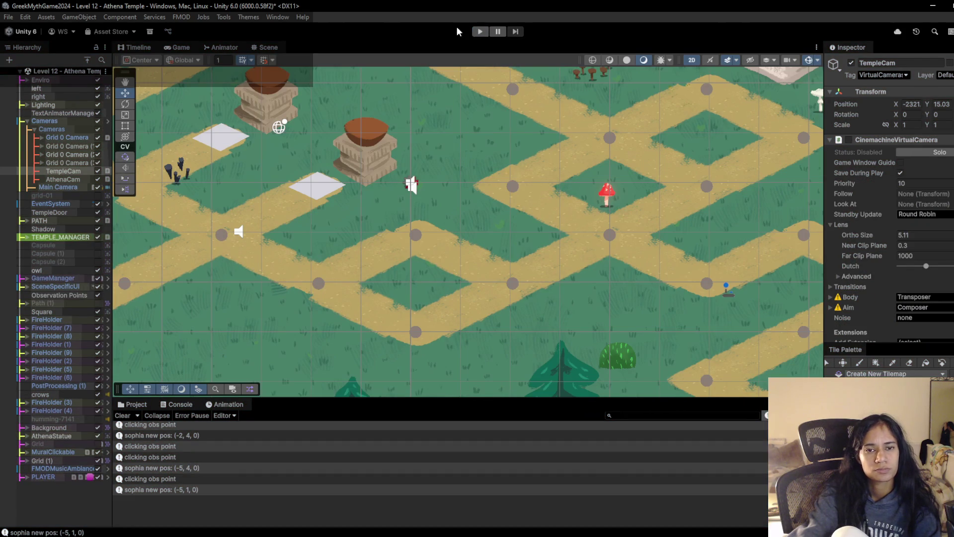
Step: Replay Level 12, walking Sophia down past Athena's statue and up the right path
{"action": "left_click", "coordinate": [477, 32]}
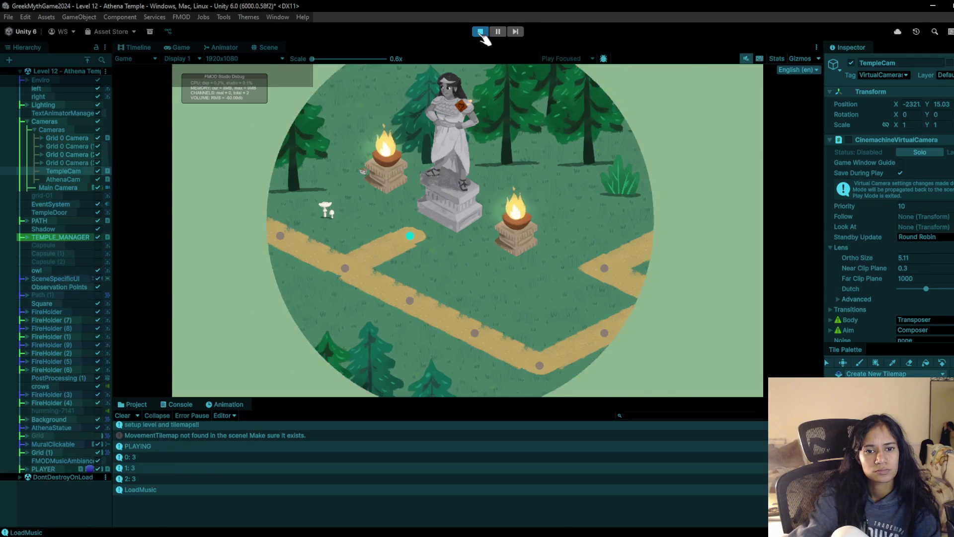
{"action": "left_click", "coordinate": [325, 207]}
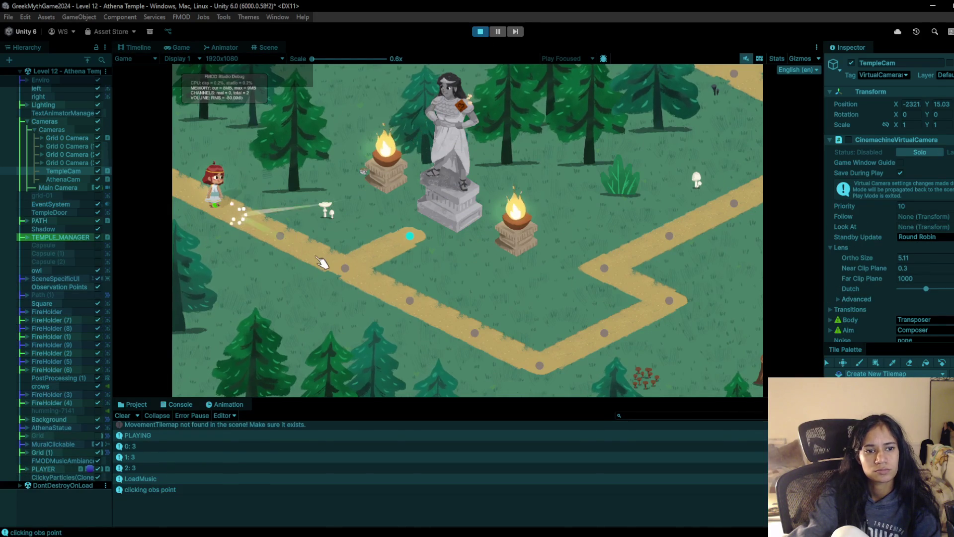
{"action": "left_click", "coordinate": [320, 262]}
{"action": "left_click", "coordinate": [352, 277]}
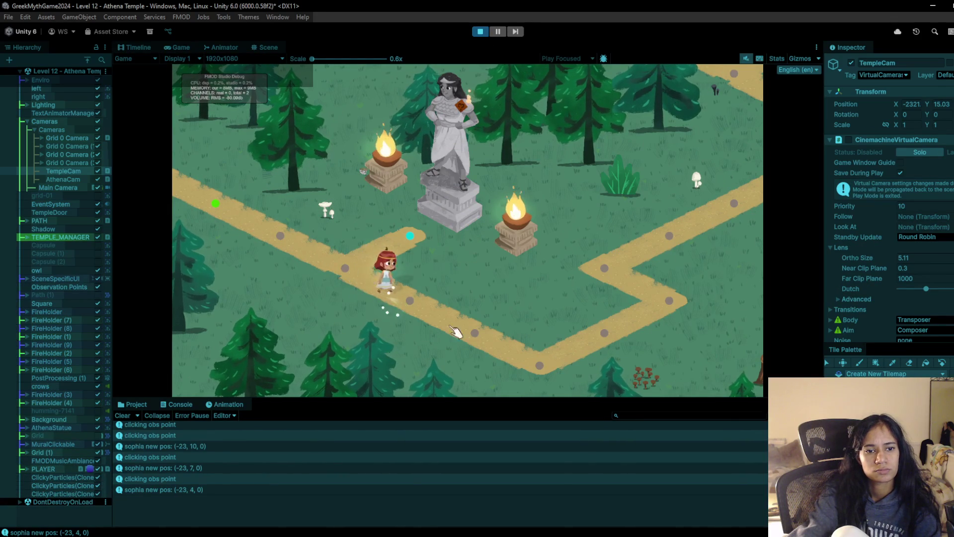
{"action": "left_click", "coordinate": [474, 335]}
{"action": "left_click", "coordinate": [545, 367]}
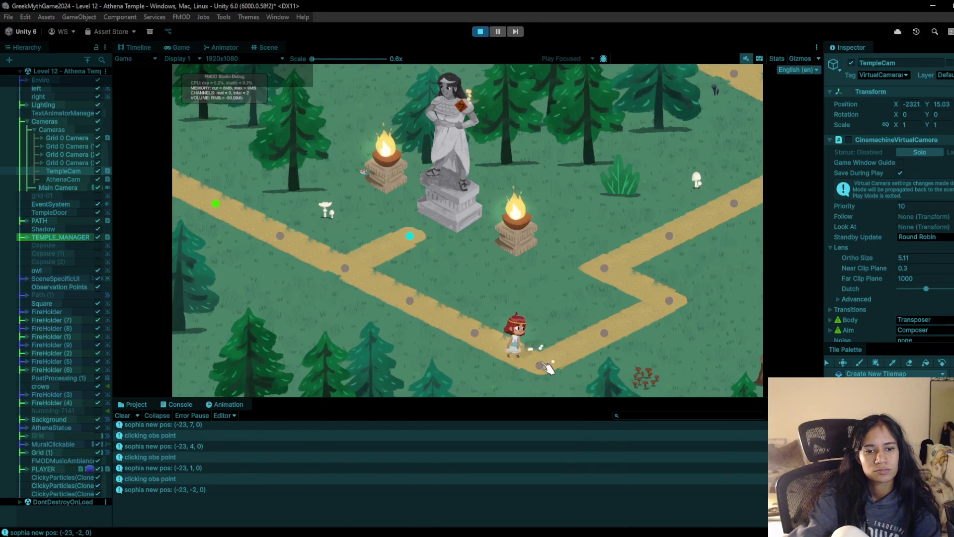
{"action": "left_click", "coordinate": [602, 334]}
{"action": "left_click", "coordinate": [667, 302]}
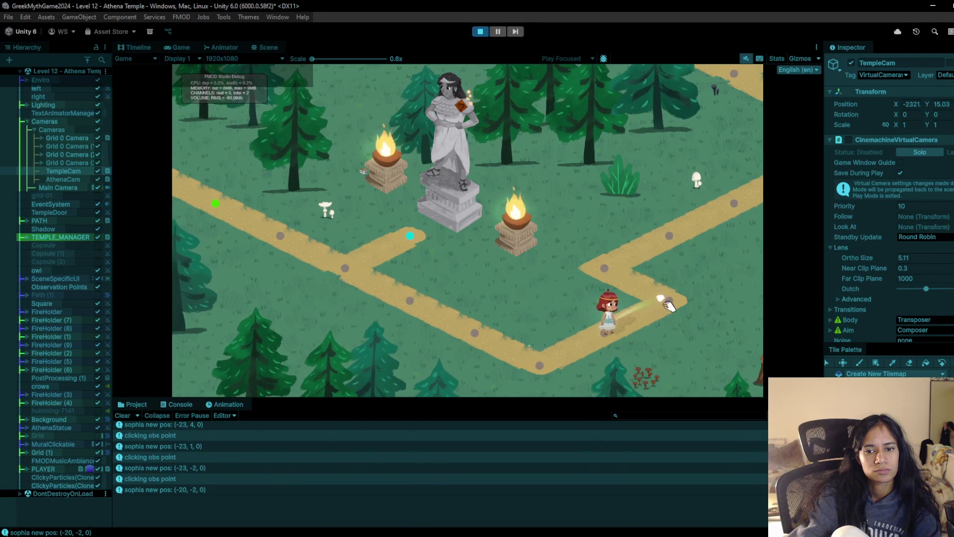
{"action": "left_click", "coordinate": [605, 267]}
{"action": "left_click", "coordinate": [673, 238]}
Step: Walk Sophia to the top-right path points, stop Play mode, and view the Puzzle Mechanics spreadsheet
{"action": "left_click", "coordinate": [734, 203]}
{"action": "left_click", "coordinate": [750, 181]}
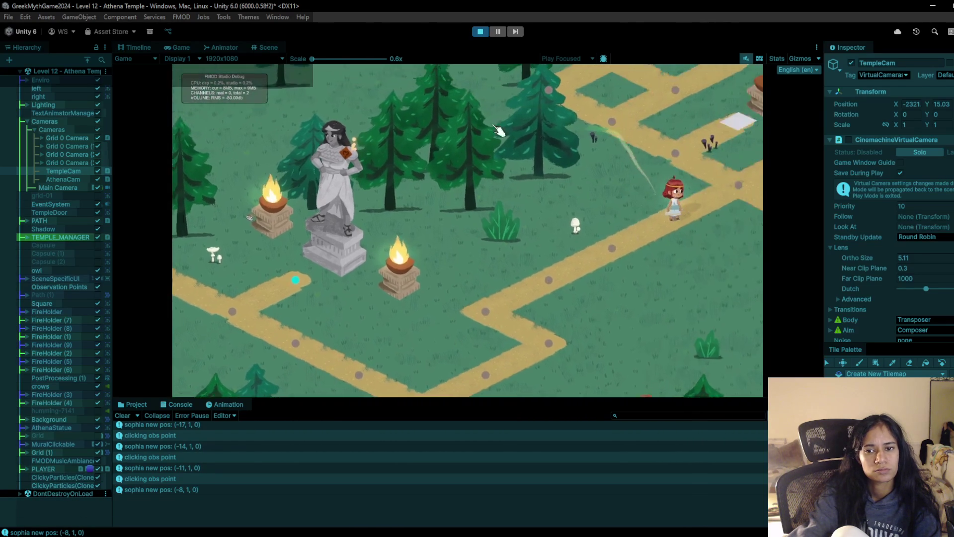
{"action": "key", "text": "ctrl+p"}
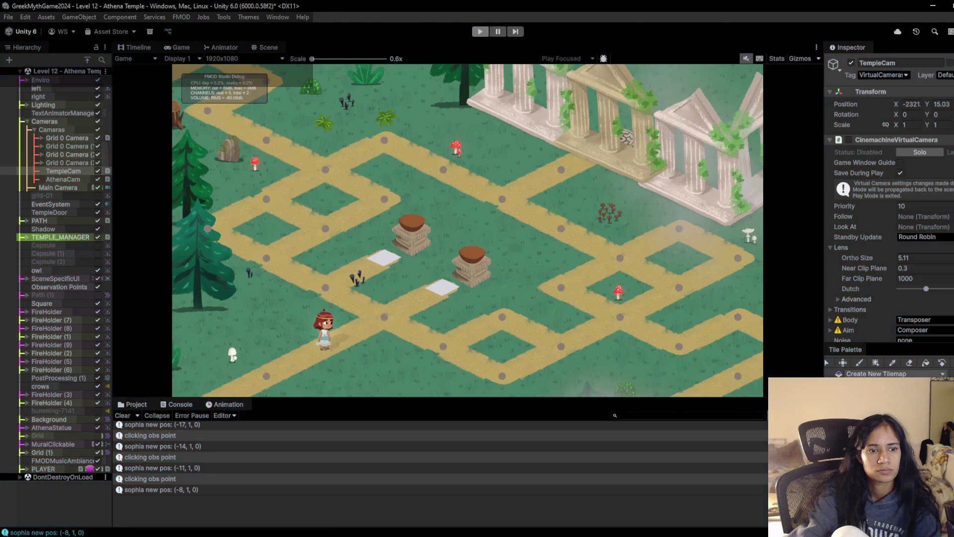
{"action": "left_click", "coordinate": [288, 515]}
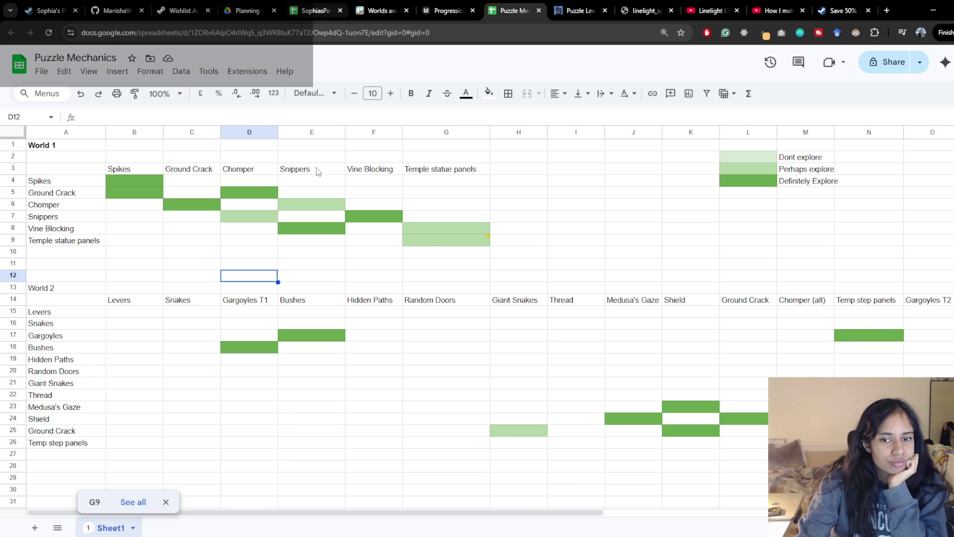
{"action": "scroll", "coordinate": [326, 311], "scroll_direction": "down", "scroll_amount": 1}
{"action": "left_click", "coordinate": [127, 267]}
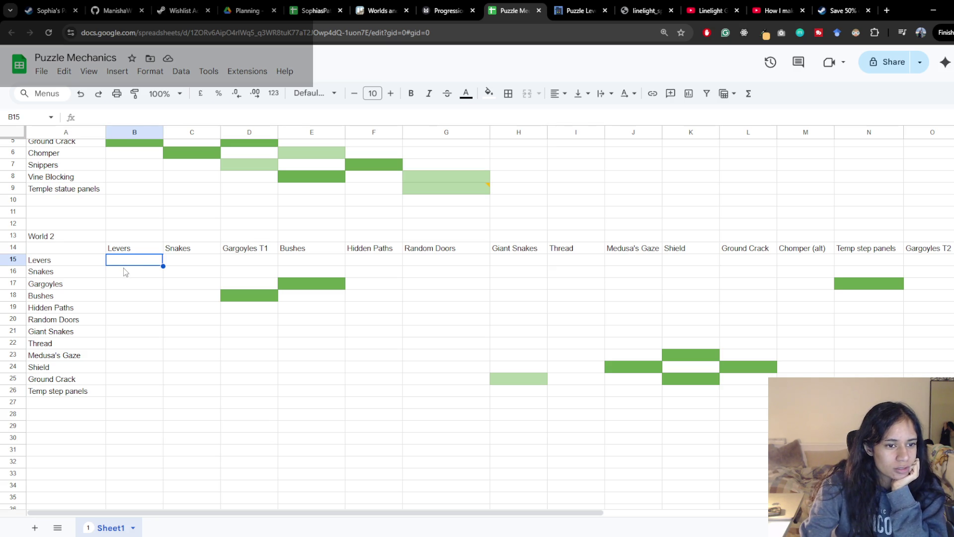
{"action": "left_click", "coordinate": [153, 274]}
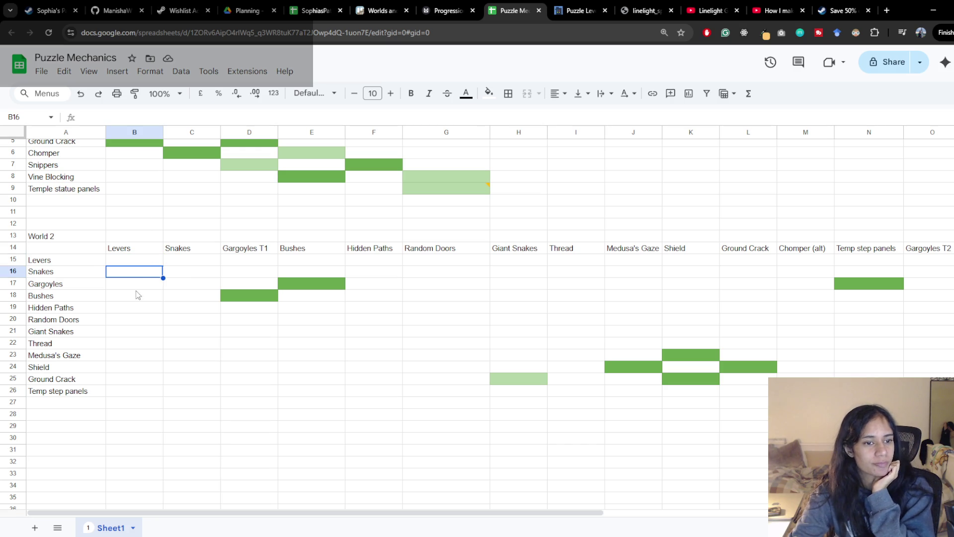
{"action": "left_click", "coordinate": [134, 264]}
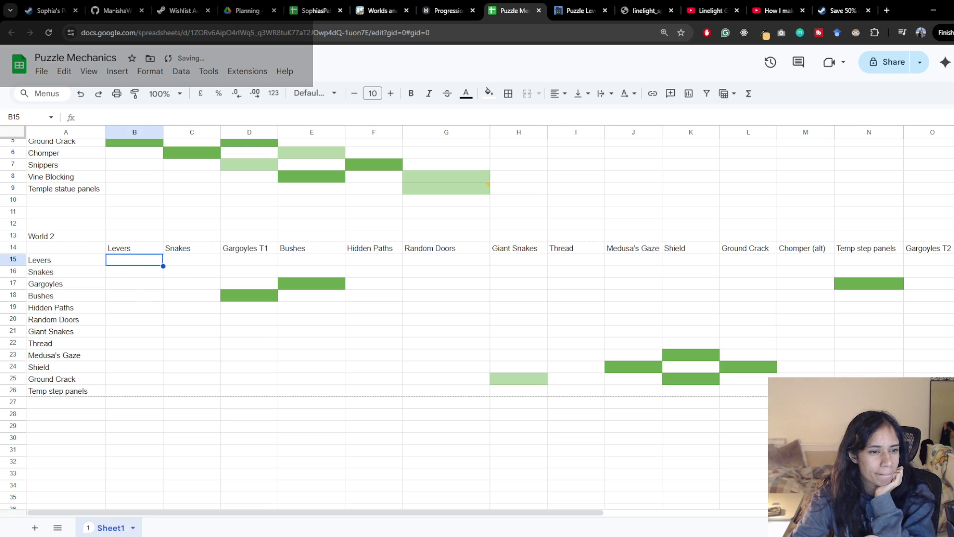
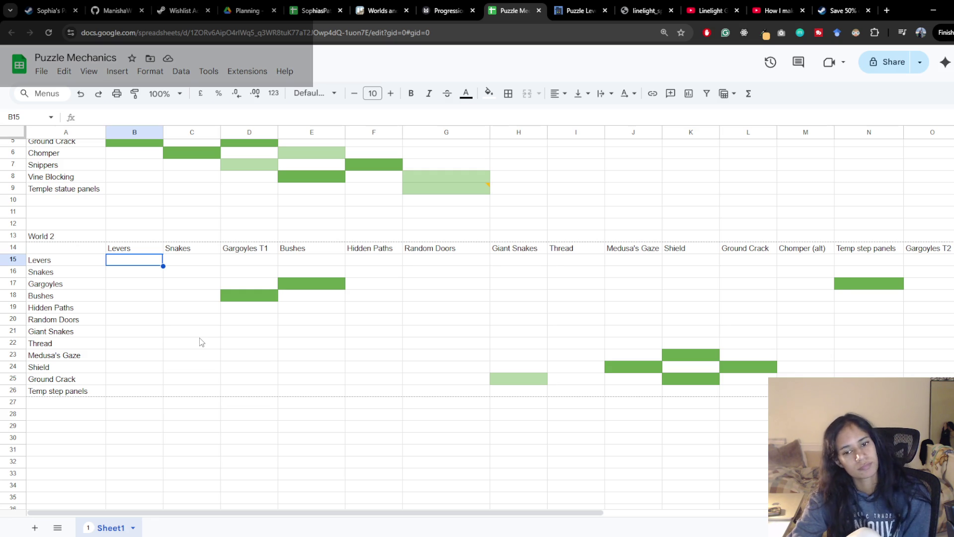
Step: Look over the Levers column cells B15 and B16 in the World 2 grid
{"action": "left_click", "coordinate": [141, 271]}
{"action": "left_click", "coordinate": [141, 261]}
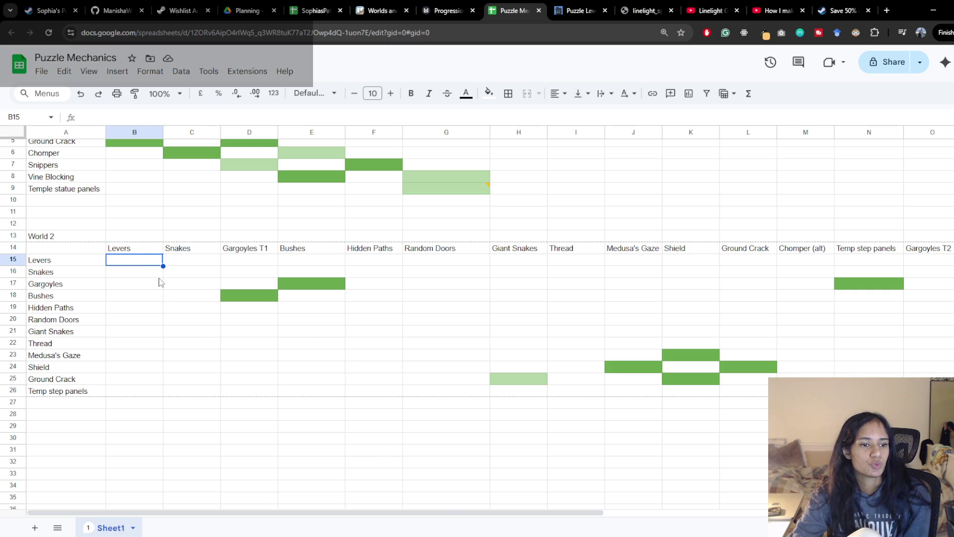
{"action": "left_click", "coordinate": [136, 277]}
{"action": "left_click", "coordinate": [137, 265]}
{"action": "left_click", "coordinate": [135, 250]}
{"action": "left_click", "coordinate": [143, 264]}
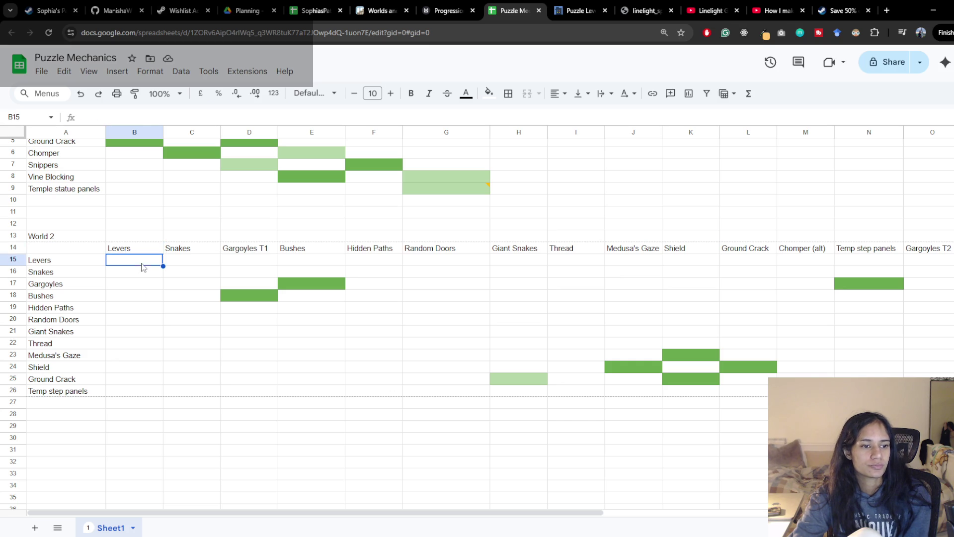
{"action": "left_click", "coordinate": [133, 276]}
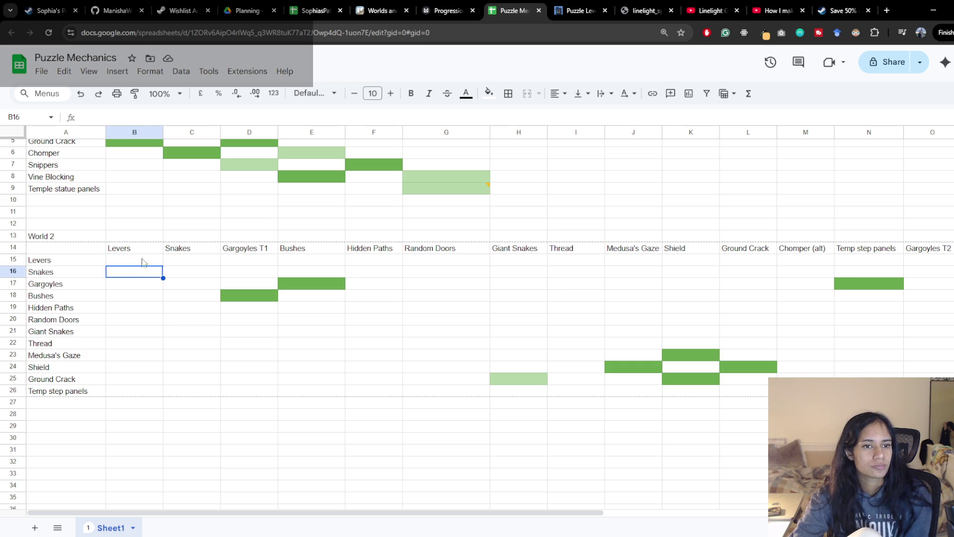
Step: Paint-format N17's dark green onto B16, then from B16 onto C15
{"action": "left_click", "coordinate": [886, 285]}
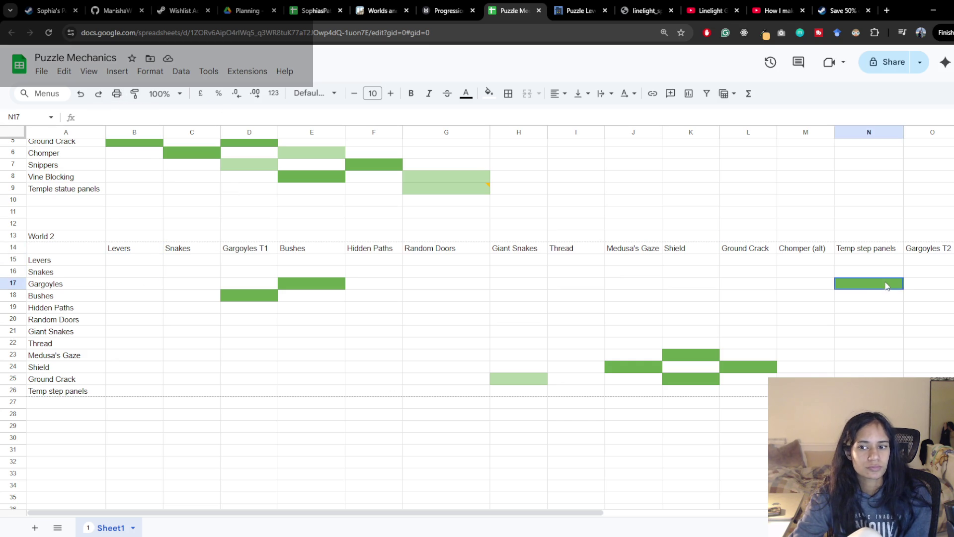
{"action": "left_click", "coordinate": [134, 94]}
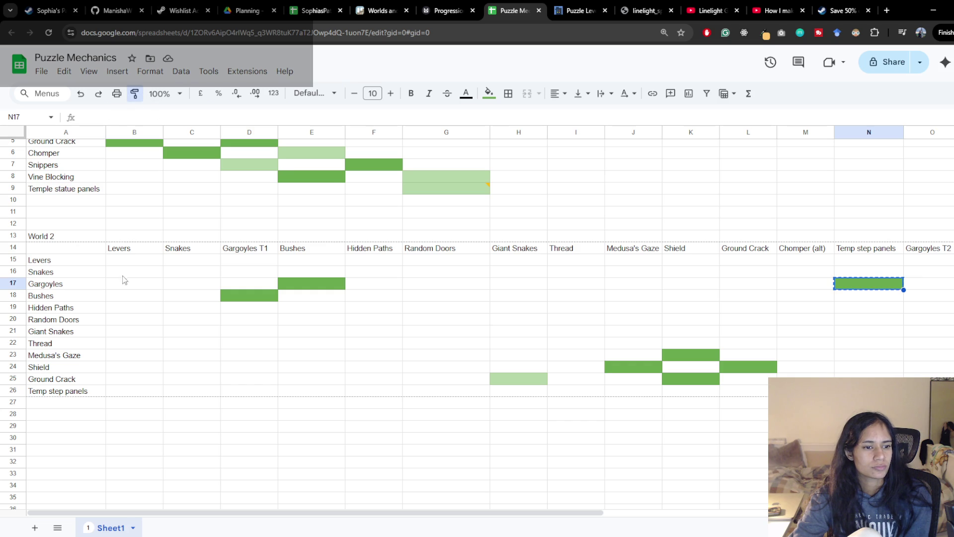
{"action": "left_click", "coordinate": [126, 271]}
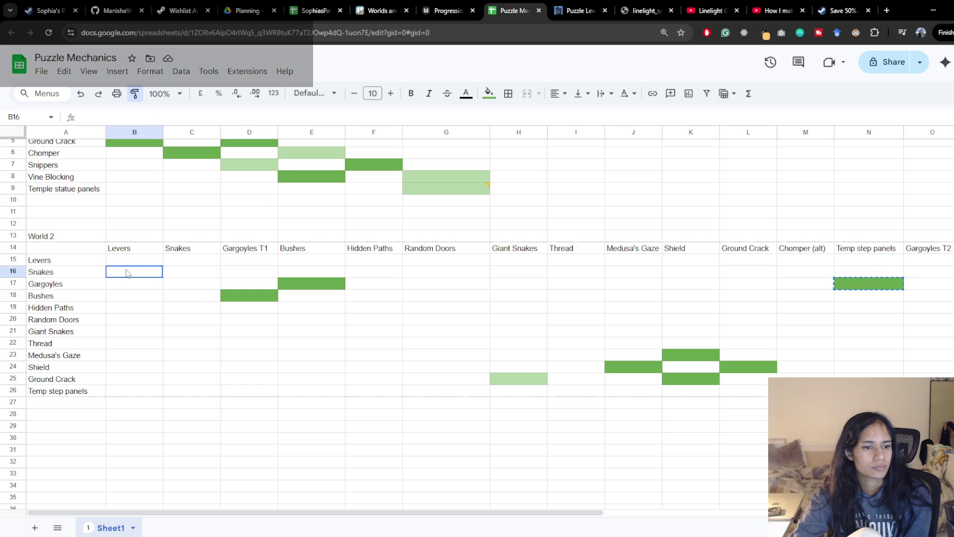
{"action": "left_click", "coordinate": [176, 267]}
{"action": "key", "text": "Left"}
{"action": "left_click", "coordinate": [134, 94]}
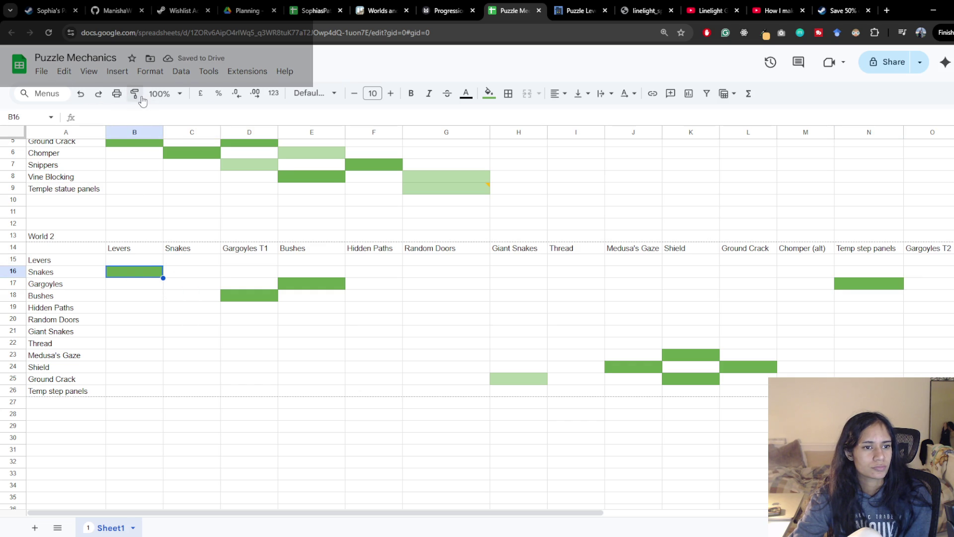
{"action": "left_click", "coordinate": [206, 260]}
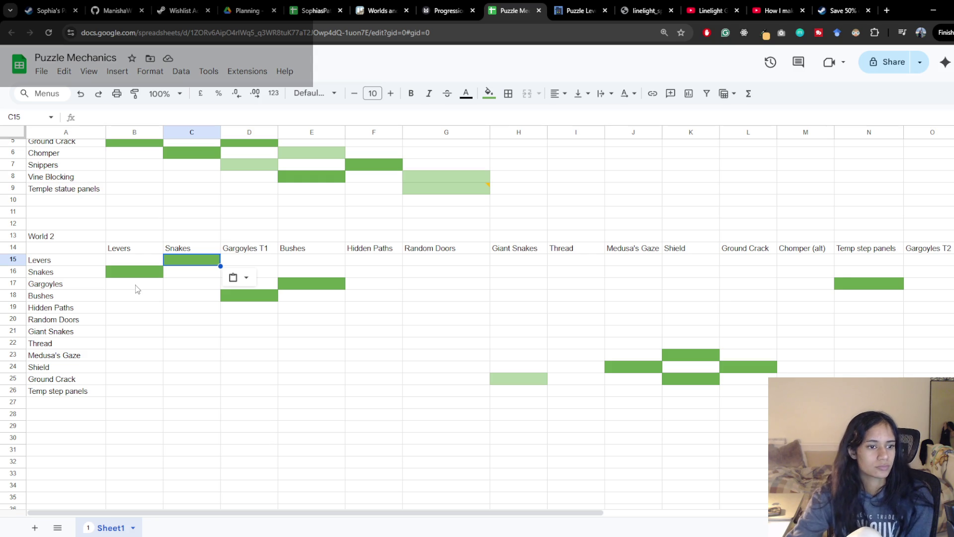
{"action": "left_click", "coordinate": [131, 308]}
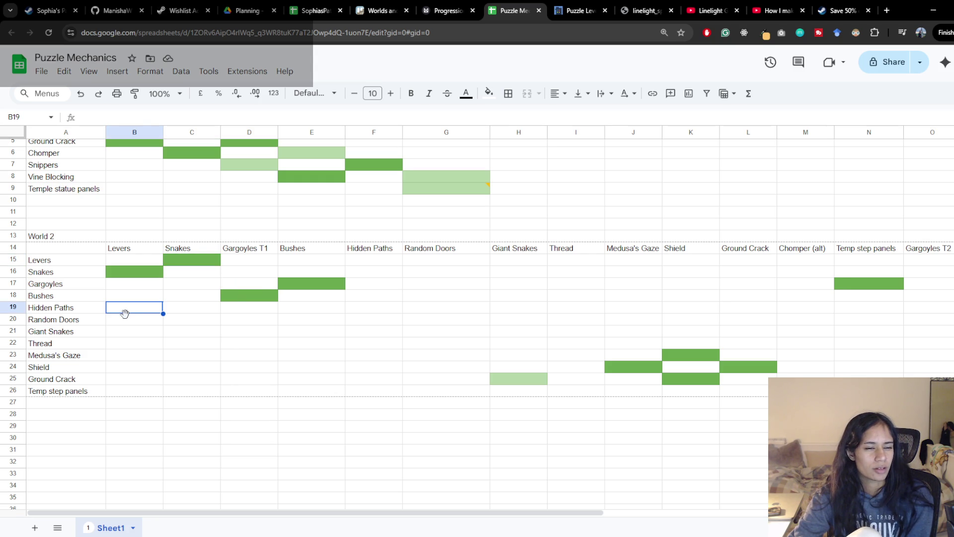
{"action": "left_click", "coordinate": [124, 327]}
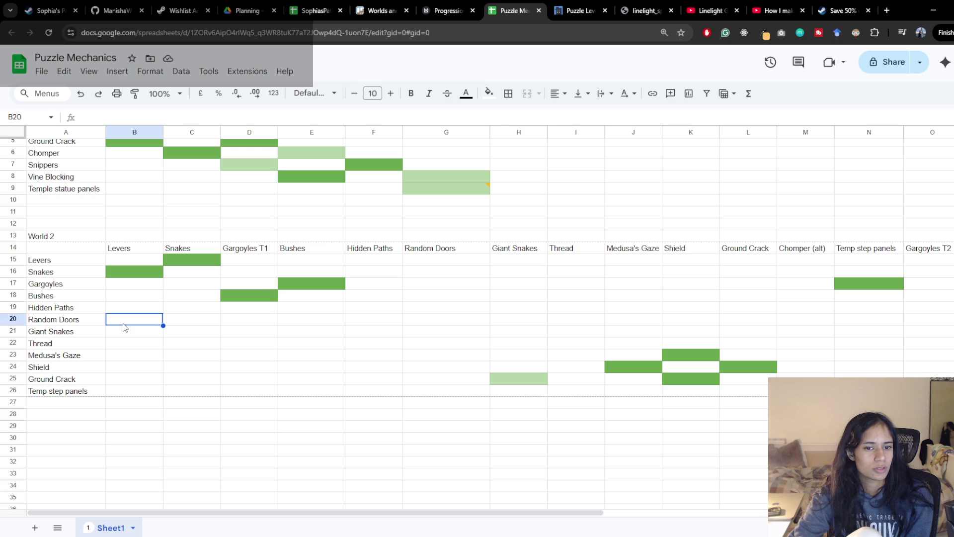
{"action": "left_click", "coordinate": [49, 323]}
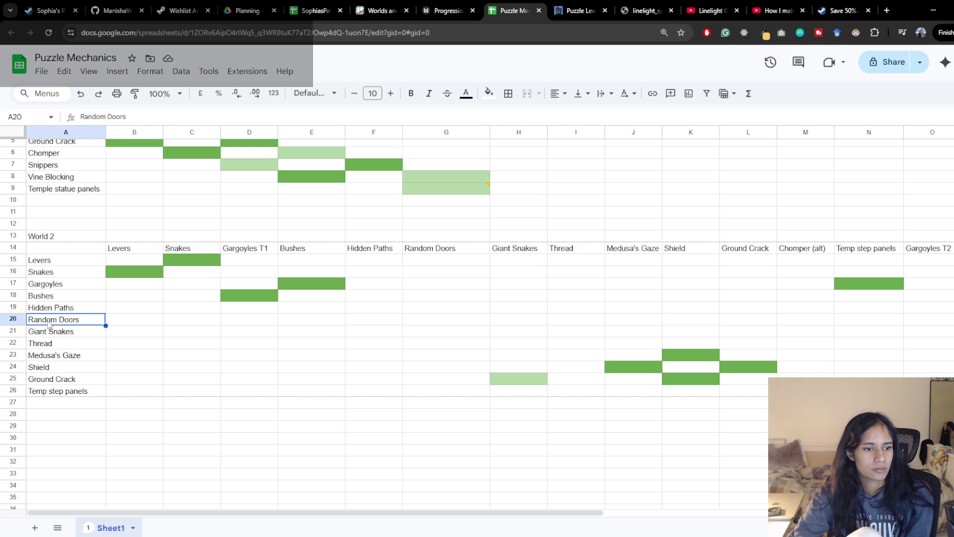
{"action": "left_click", "coordinate": [123, 345]}
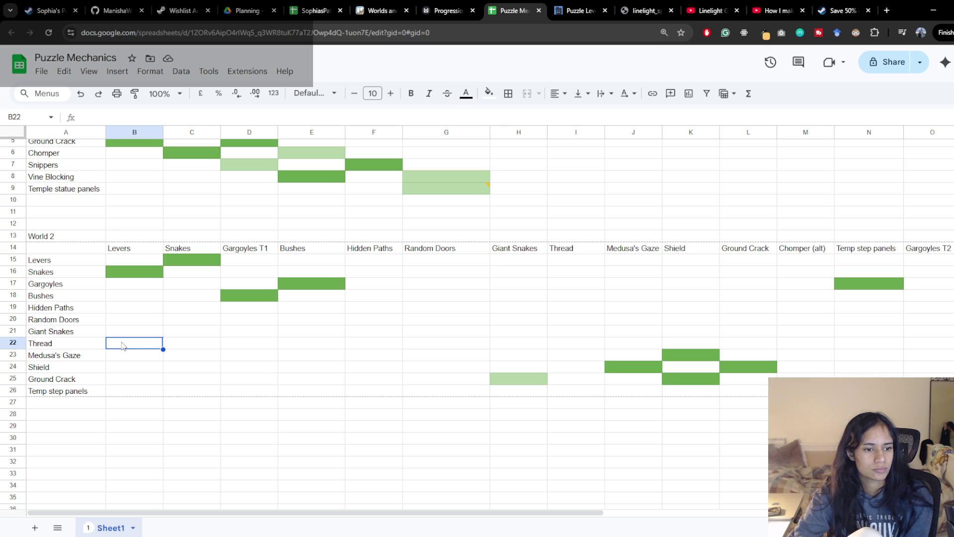
{"action": "left_click", "coordinate": [124, 333]}
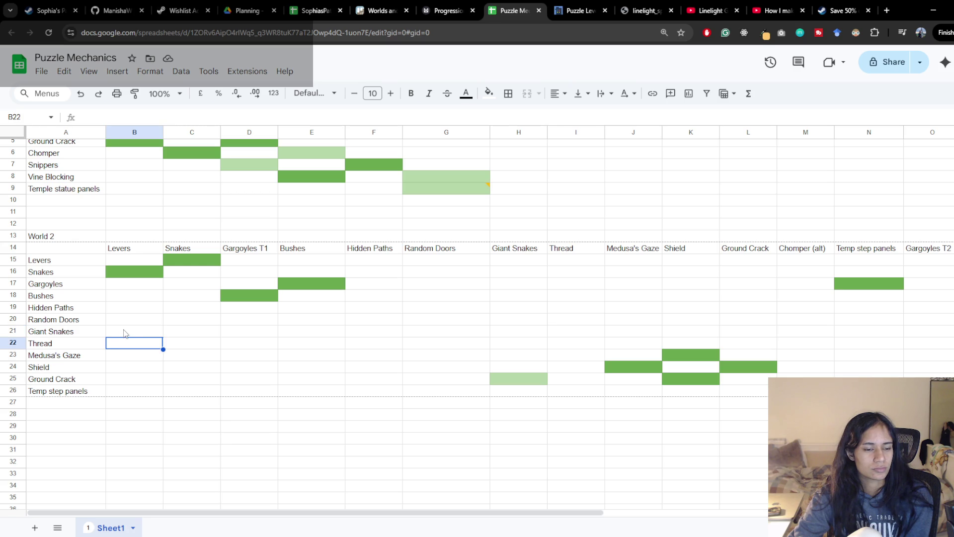
{"action": "left_click", "coordinate": [122, 349]}
{"action": "left_click", "coordinate": [126, 337]}
{"action": "left_click", "coordinate": [125, 351]}
{"action": "left_click", "coordinate": [125, 336]}
{"action": "left_click", "coordinate": [124, 348]}
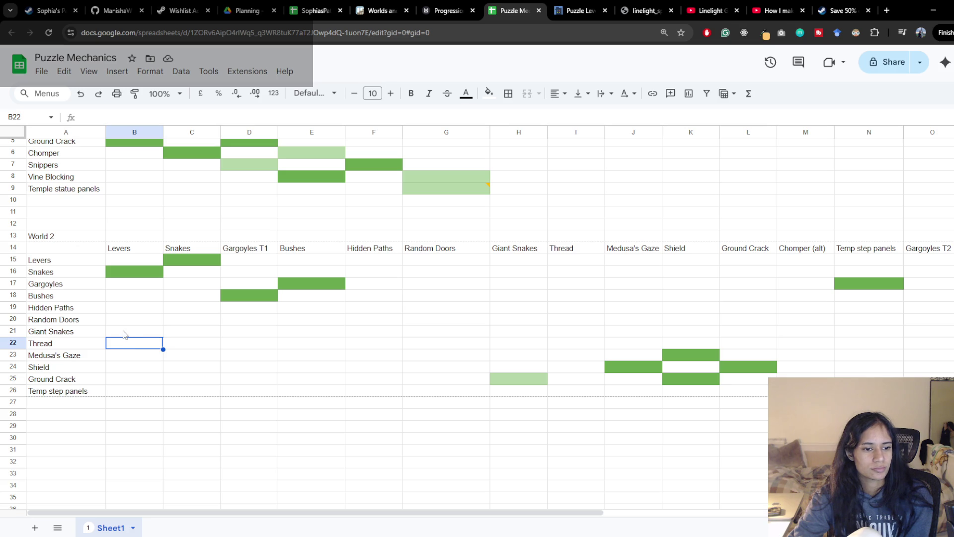
{"action": "left_click", "coordinate": [125, 335]}
{"action": "left_click", "coordinate": [125, 348]}
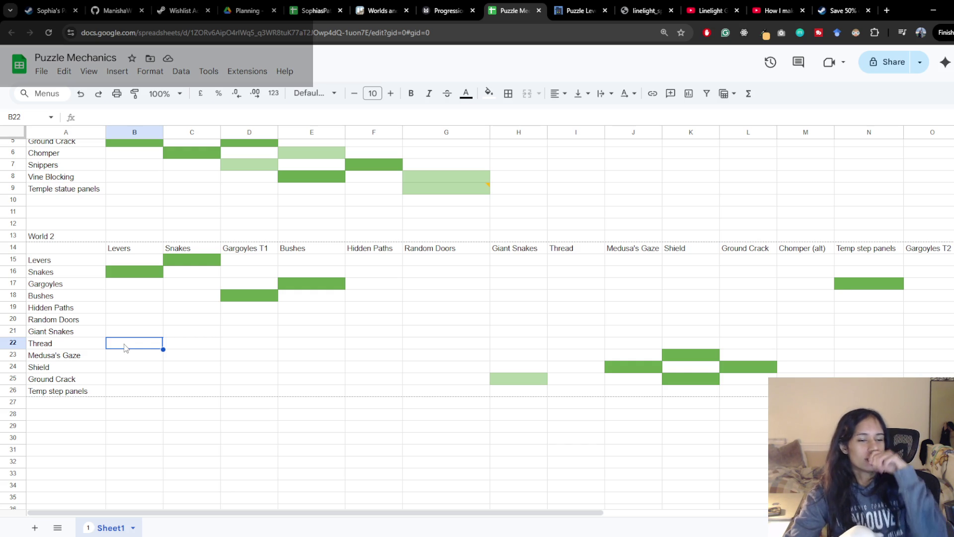
{"action": "left_click", "coordinate": [124, 332]}
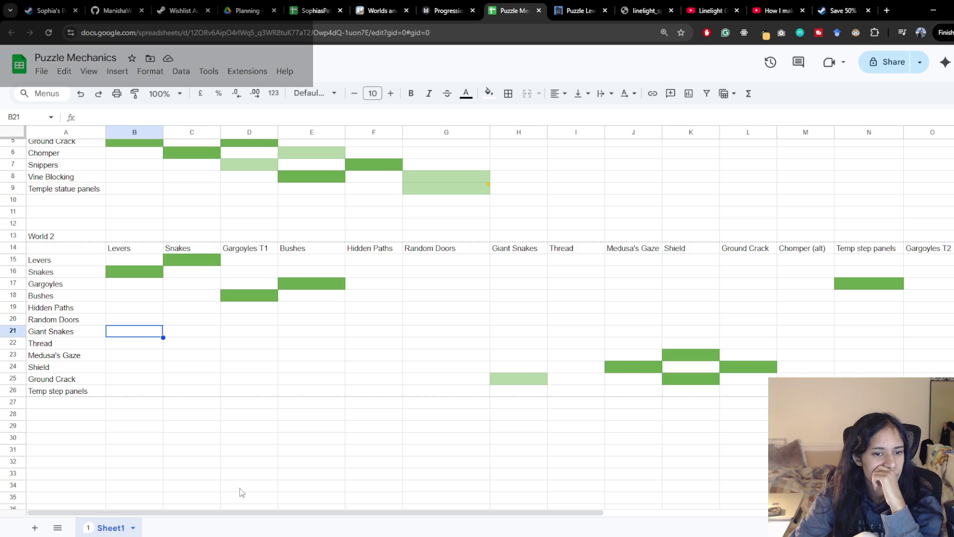
Step: Check the Temp step panels row, green cell N17 and the Hidden Paths row
{"action": "scroll", "coordinate": [425, 422], "scroll_direction": "up", "scroll_amount": 2}
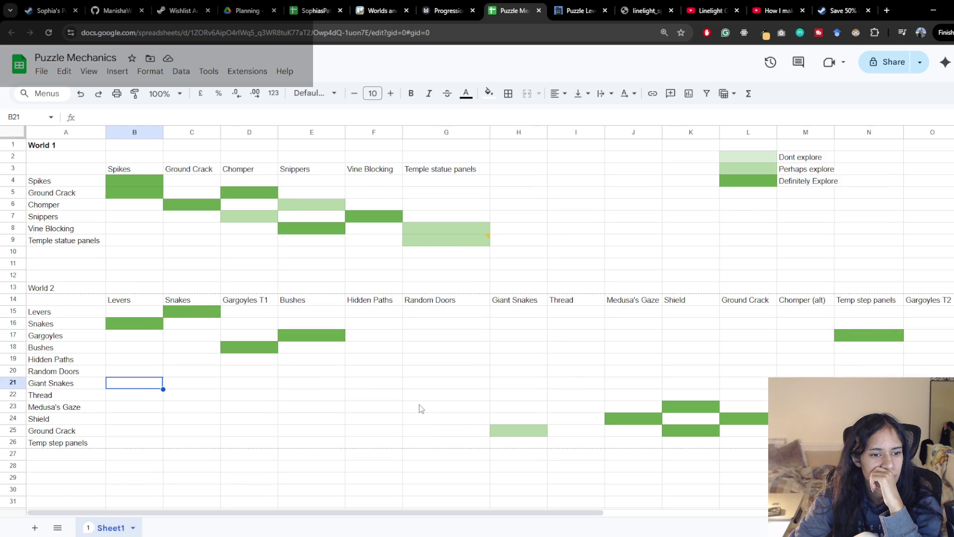
{"action": "scroll", "coordinate": [419, 408], "scroll_direction": "down", "scroll_amount": 2}
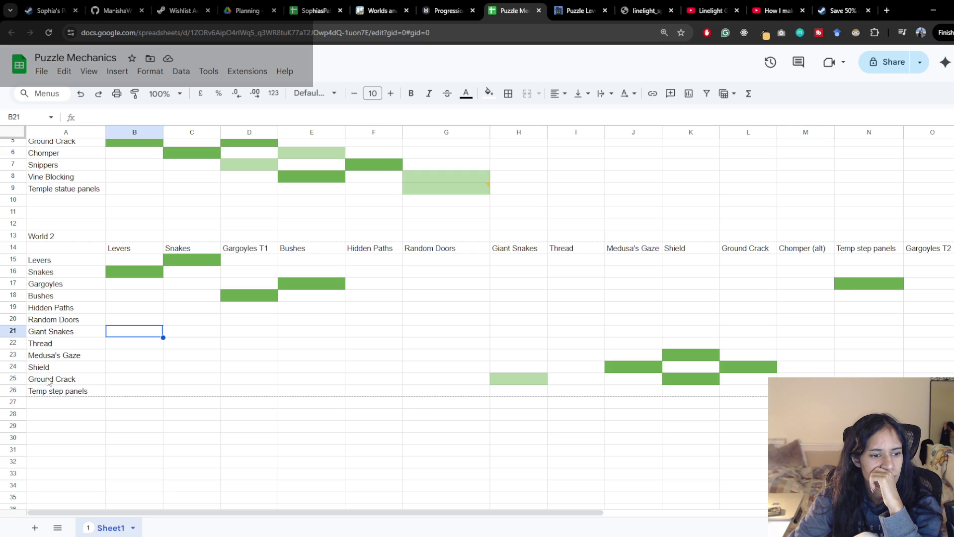
{"action": "left_click", "coordinate": [67, 392]}
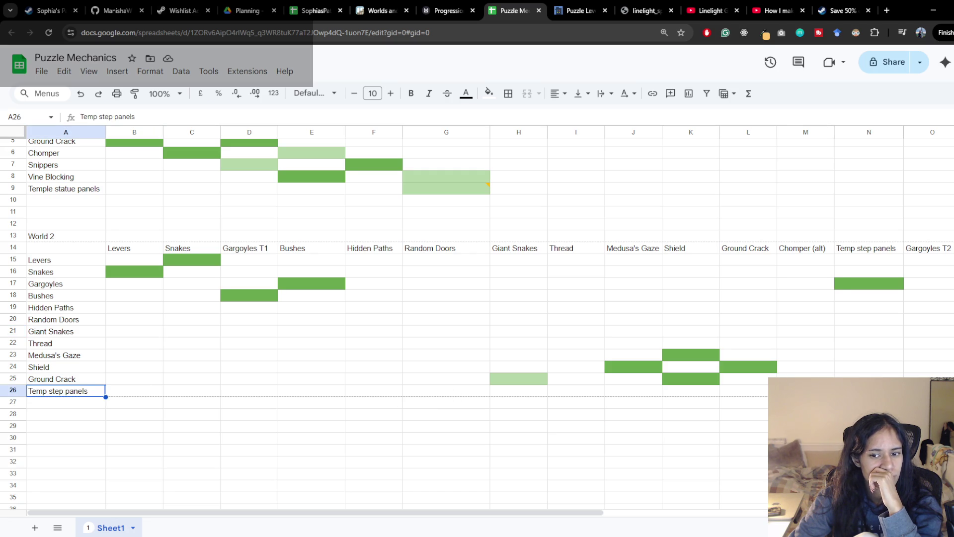
{"action": "left_click", "coordinate": [878, 283]}
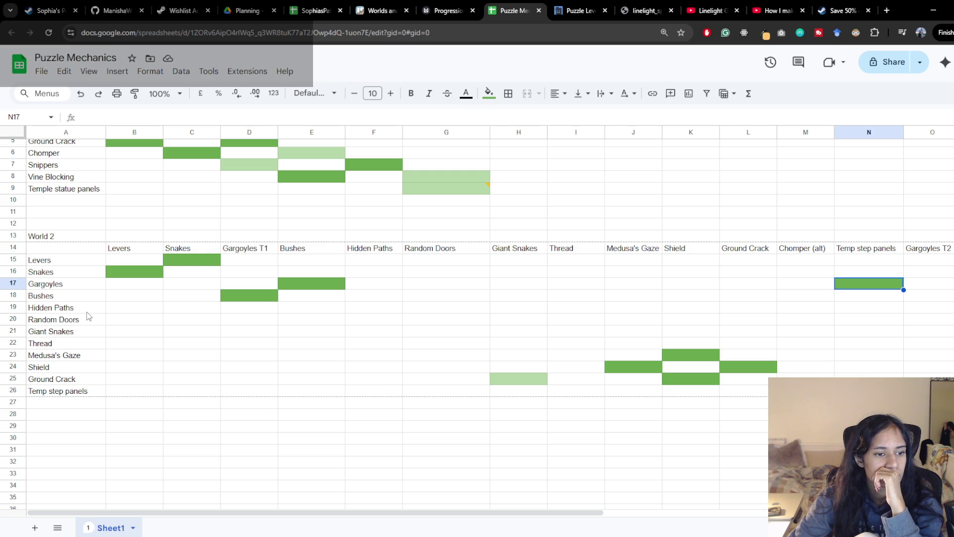
{"action": "left_click", "coordinate": [87, 312]}
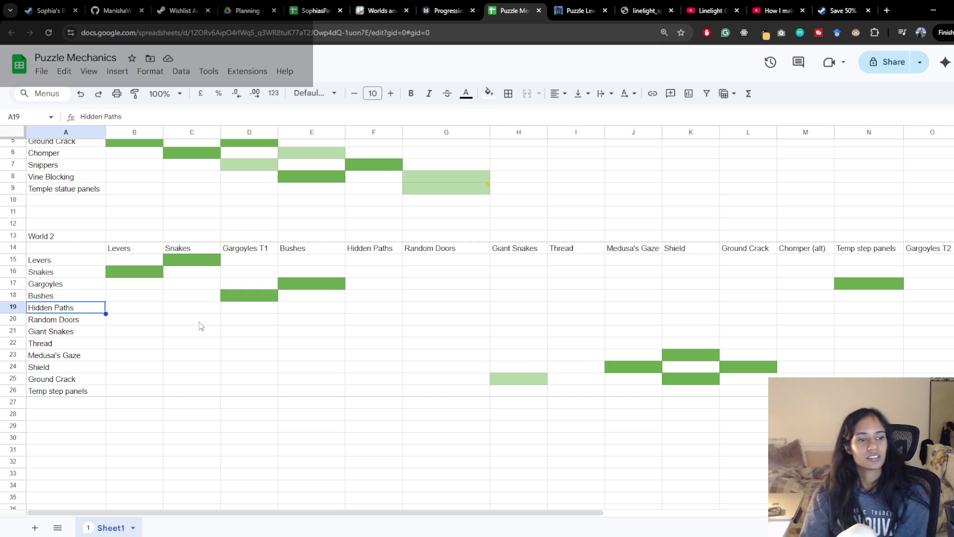
Step: Recheck Levers cell B15 and green B16, then bring up the Milanote Progression board
{"action": "scroll", "coordinate": [229, 298], "scroll_direction": "down", "scroll_amount": 3}
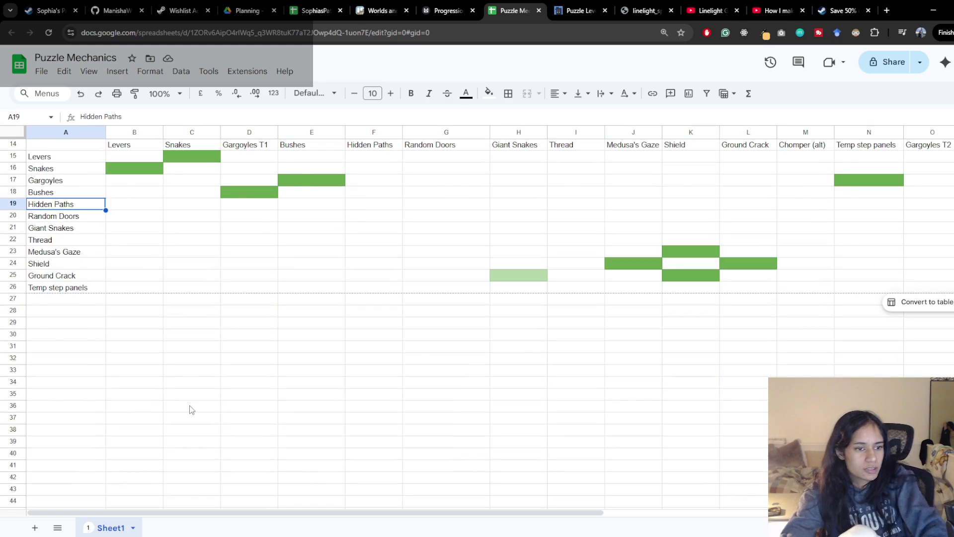
{"action": "scroll", "coordinate": [298, 199], "scroll_direction": "up", "scroll_amount": 1}
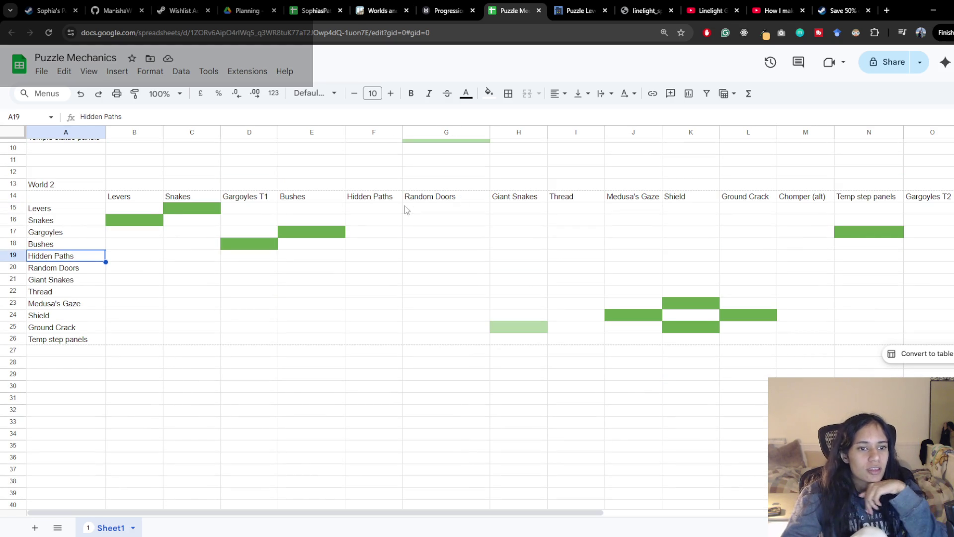
{"action": "left_click", "coordinate": [211, 222]}
{"action": "left_click", "coordinate": [144, 209]}
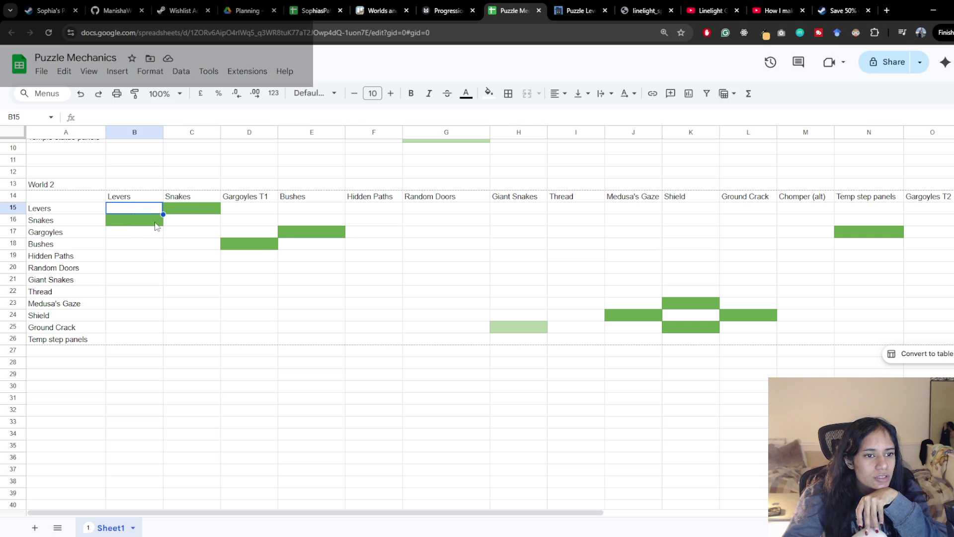
{"action": "left_click", "coordinate": [195, 209]}
{"action": "left_click", "coordinate": [136, 219]}
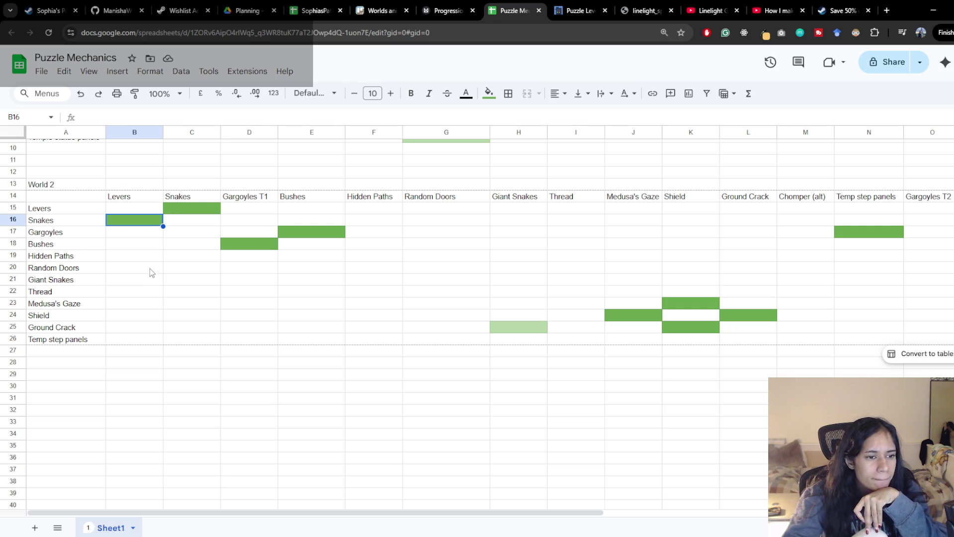
{"action": "left_click", "coordinate": [445, 10]}
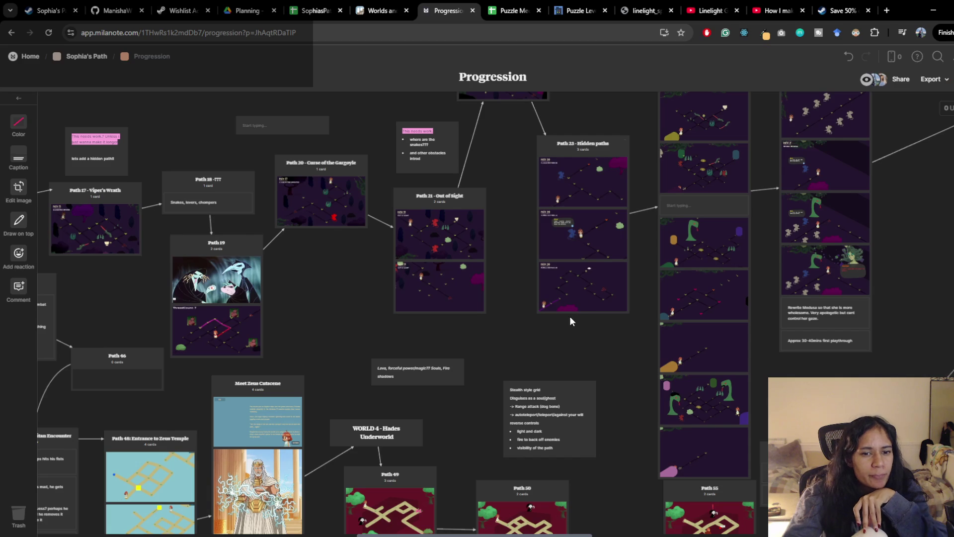
Step: Pan the Progression board to see more paths, then return to the Puzzle Mechanics spreadsheet
{"action": "left_click_drag", "start_coordinate": [531, 366], "coordinate": [510, 384]}
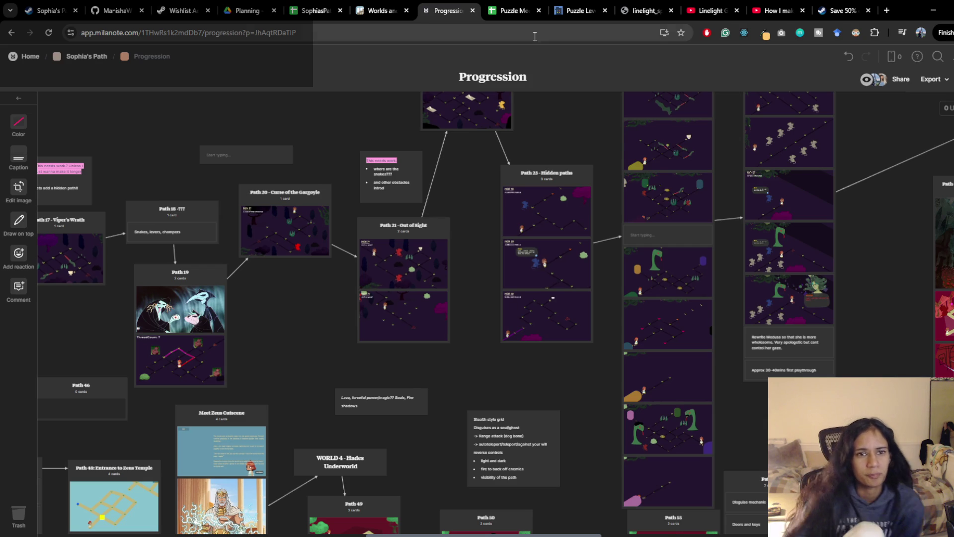
{"action": "left_click", "coordinate": [527, 11]}
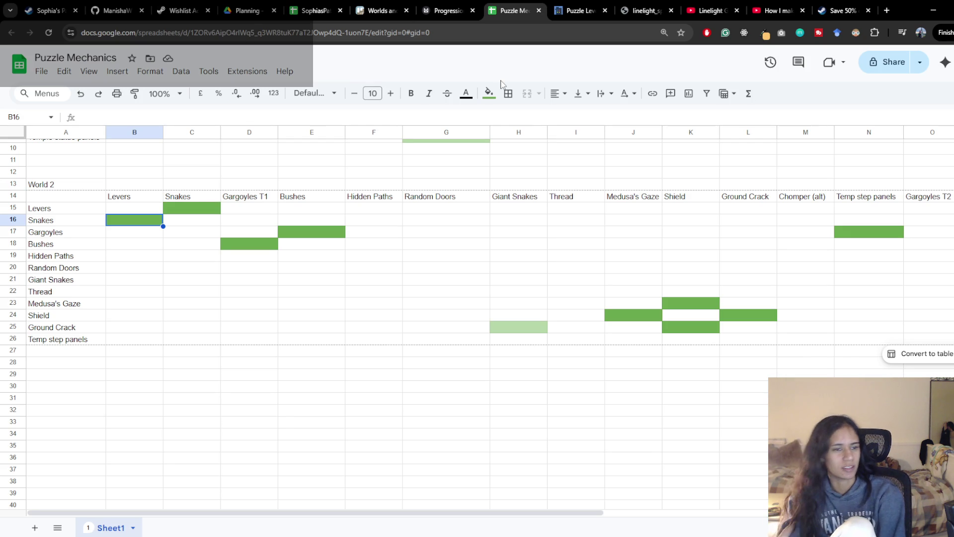
{"action": "left_click", "coordinate": [447, 11]}
{"action": "mouse_move", "coordinate": [537, 363]}
{"action": "left_mouse_down"}
{"action": "mouse_move", "coordinate": [502, 378]}
{"action": "mouse_move", "coordinate": [395, 387]}
{"action": "mouse_move", "coordinate": [365, 418]}
{"action": "left_mouse_up"}
{"action": "scroll", "coordinate": [424, 277], "scroll_direction": "up", "scroll_amount": 3}
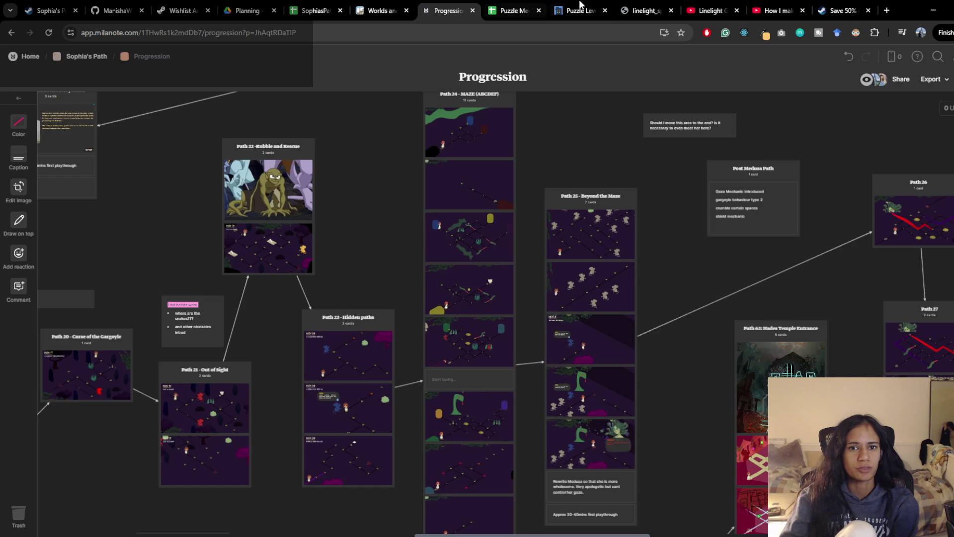
{"action": "left_click", "coordinate": [512, 11]}
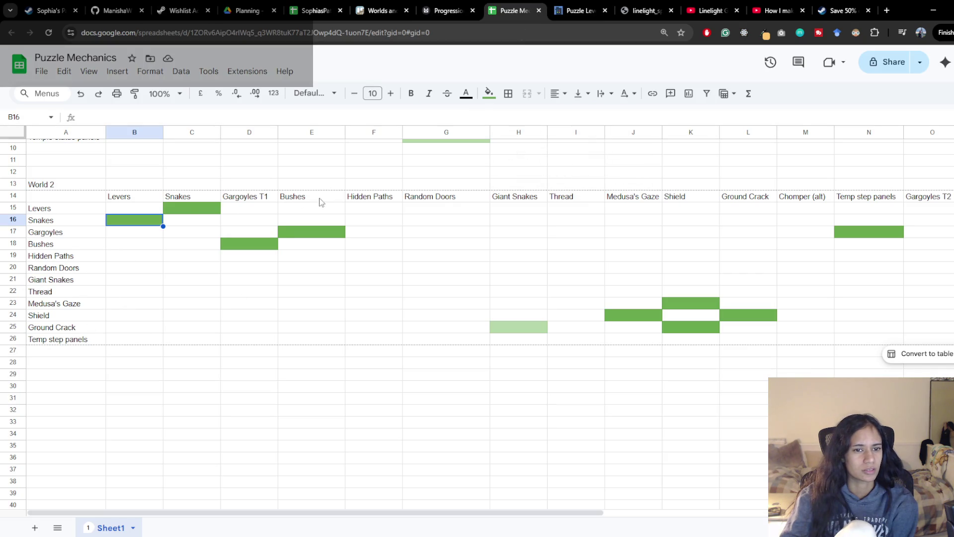
{"action": "left_click", "coordinate": [396, 210]}
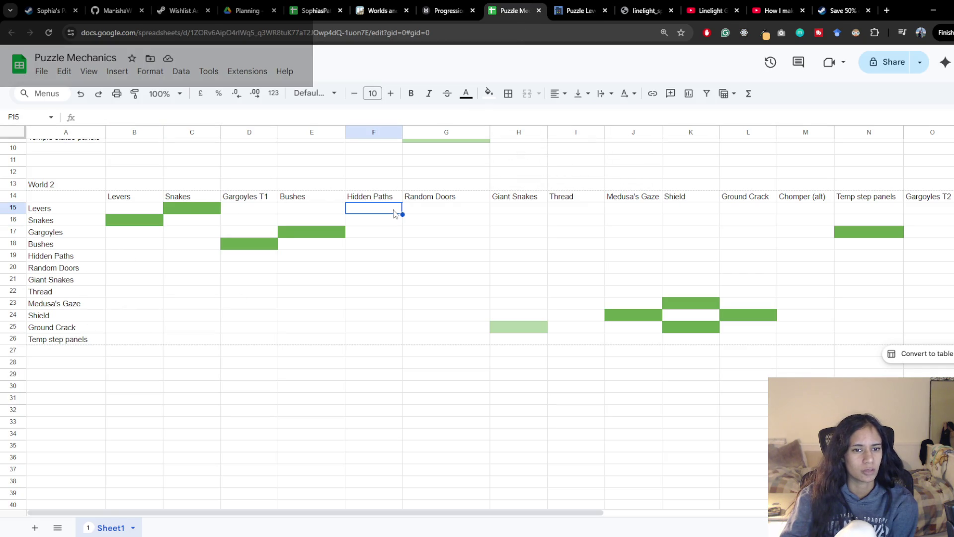
Step: Paint-format E17's green fill onto F19:F20
{"action": "left_click", "coordinate": [299, 234]}
{"action": "left_click", "coordinate": [134, 93]}
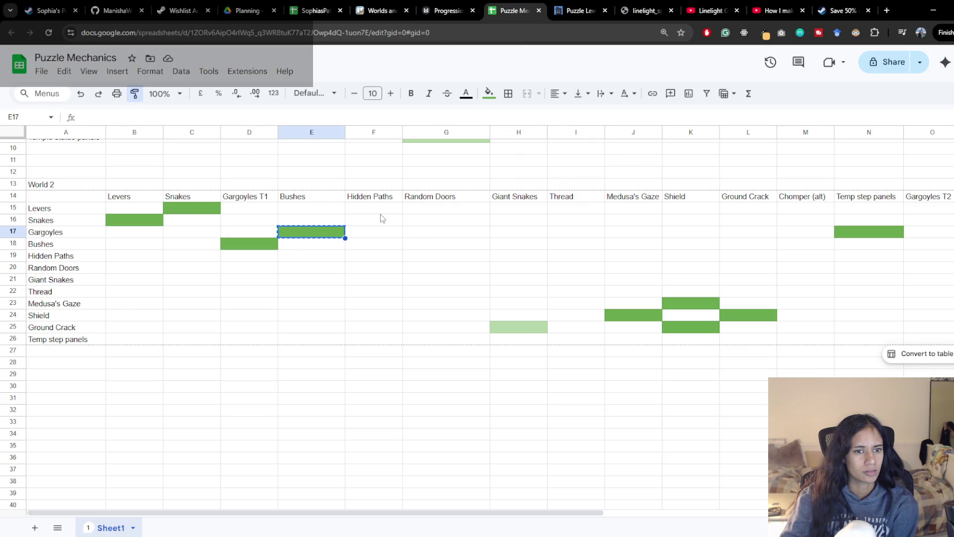
{"action": "left_click_drag", "start_coordinate": [368, 260], "coordinate": [369, 271]}
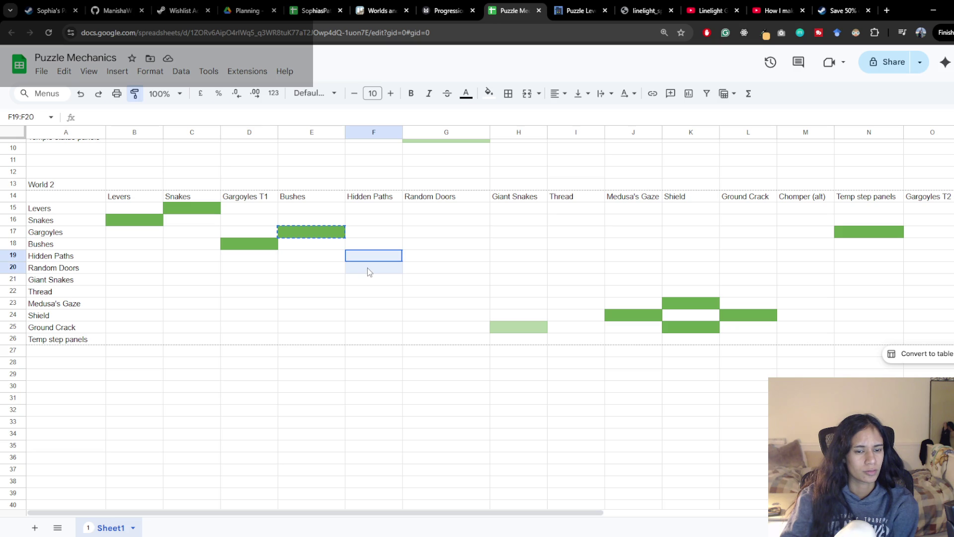
{"action": "left_click_drag", "start_coordinate": [369, 271], "coordinate": [369, 271]}
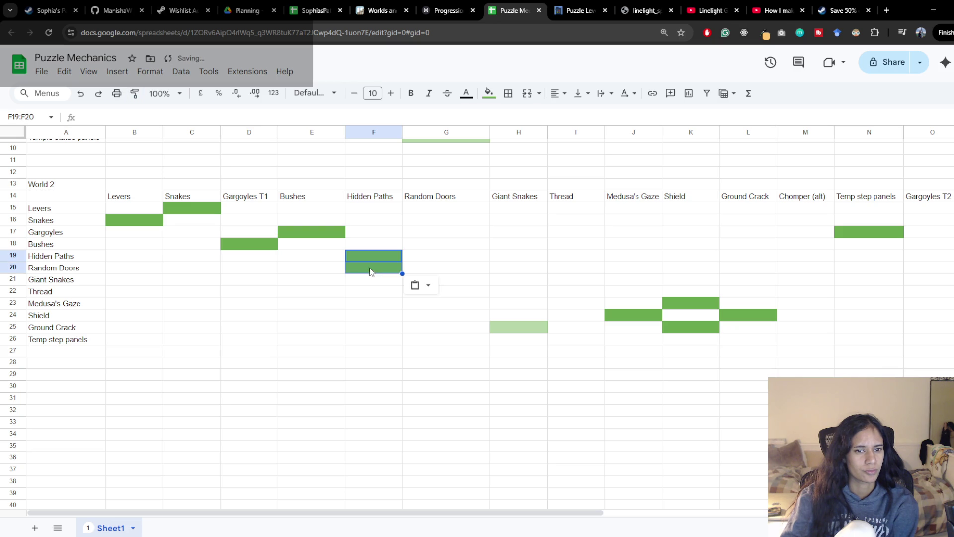
Step: Reset F19's fill, fill G19 with dark green 1, and switch to the Progression board
{"action": "left_click", "coordinate": [390, 257]}
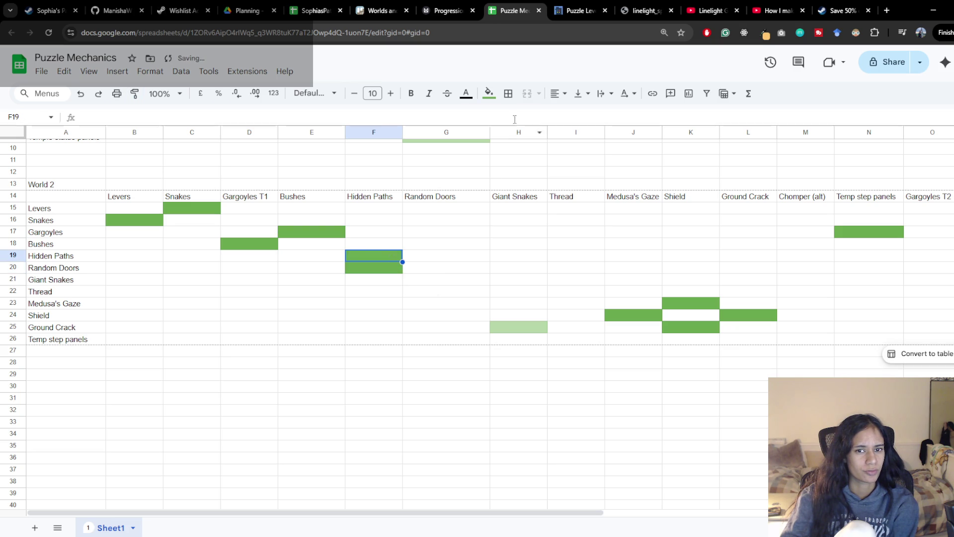
{"action": "left_click", "coordinate": [489, 93]}
{"action": "left_click", "coordinate": [501, 119]}
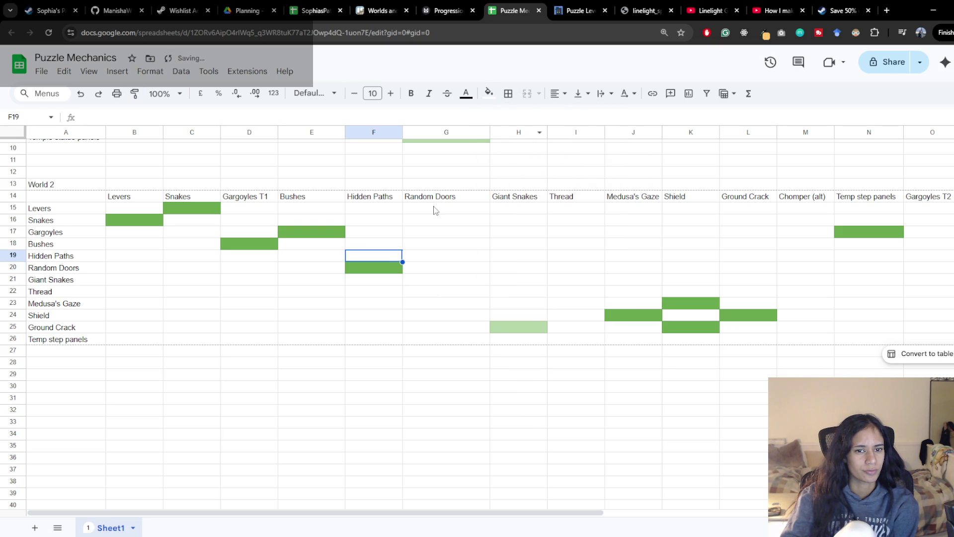
{"action": "left_click", "coordinate": [438, 255]}
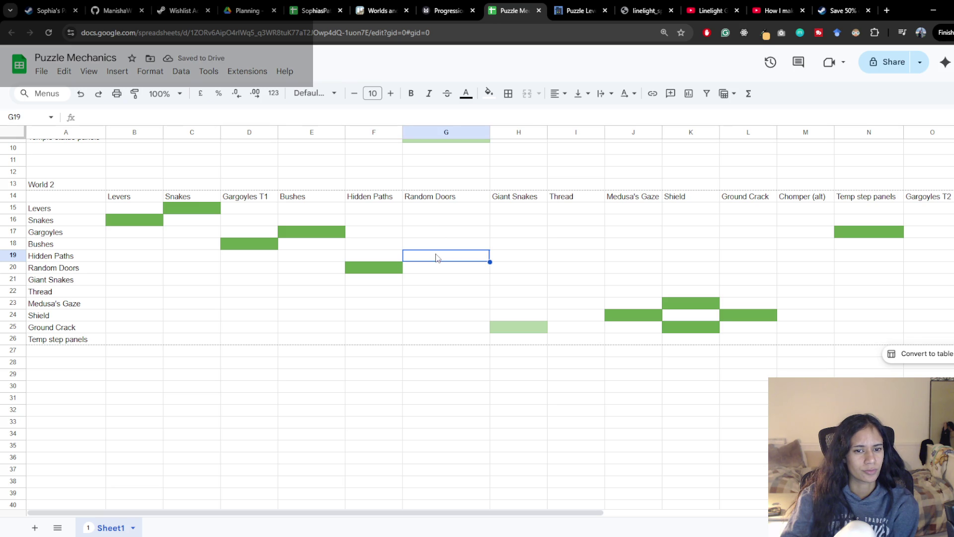
{"action": "left_click", "coordinate": [489, 93]}
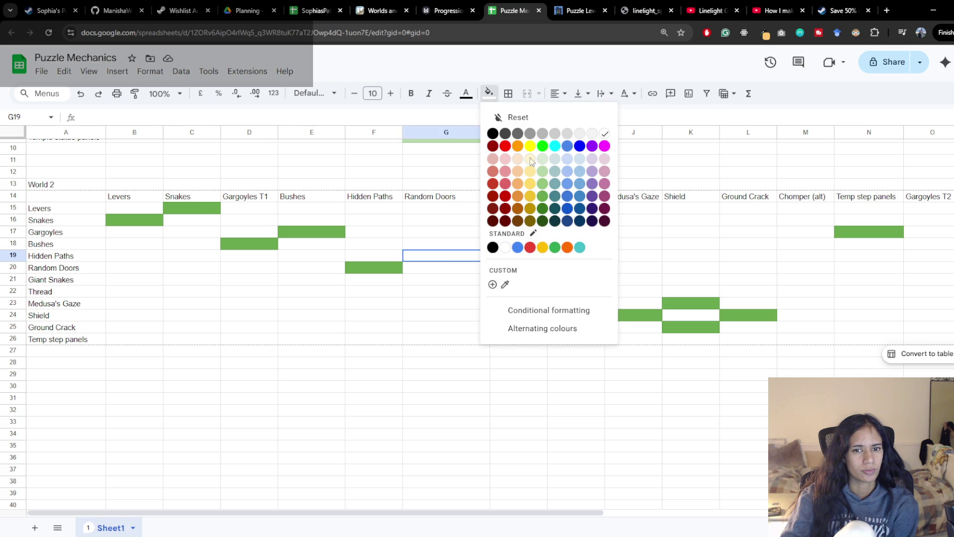
{"action": "left_click", "coordinate": [542, 196]}
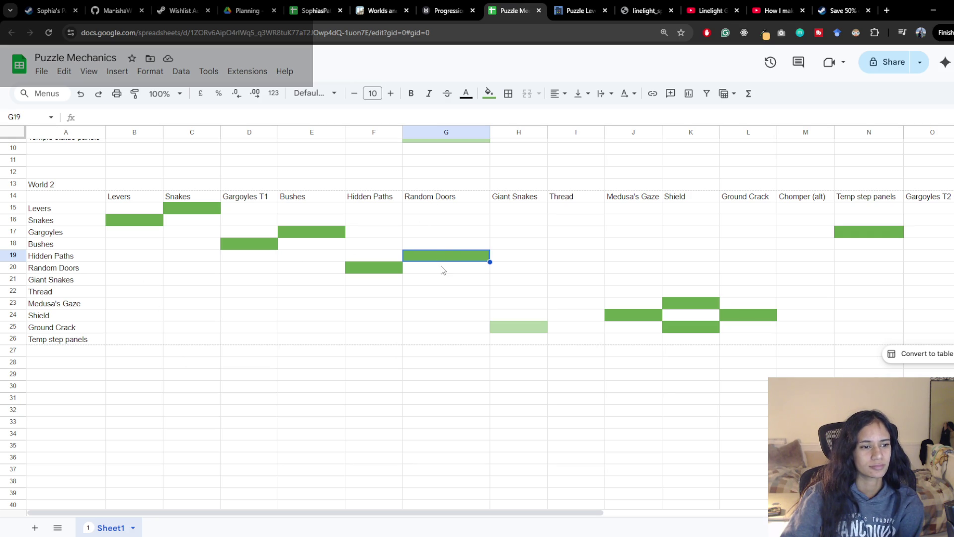
{"action": "left_click", "coordinate": [442, 10]}
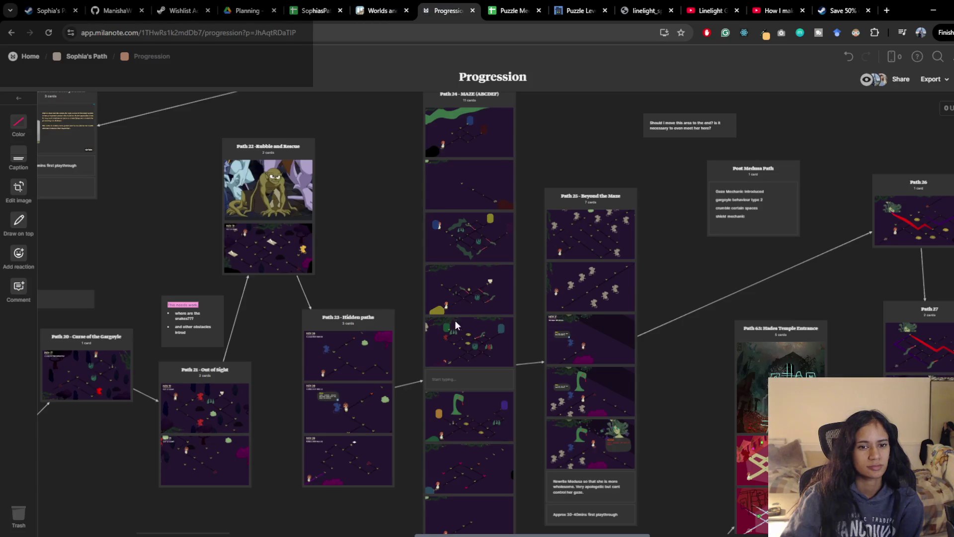
Step: Pan the board over to Path 19 and add a new text card beside its images
{"action": "left_click_drag", "start_coordinate": [386, 385], "coordinate": [414, 352]}
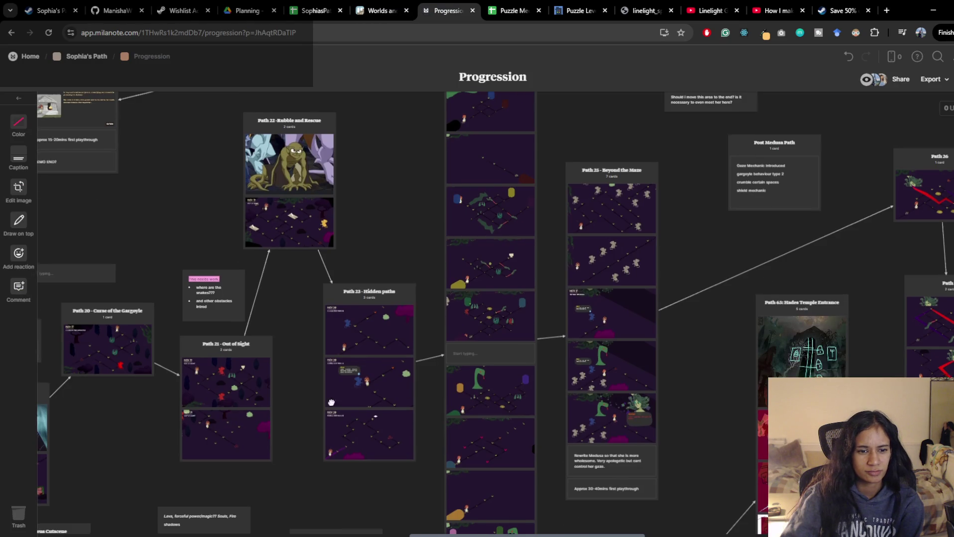
{"action": "left_click_drag", "start_coordinate": [317, 409], "coordinate": [457, 359]}
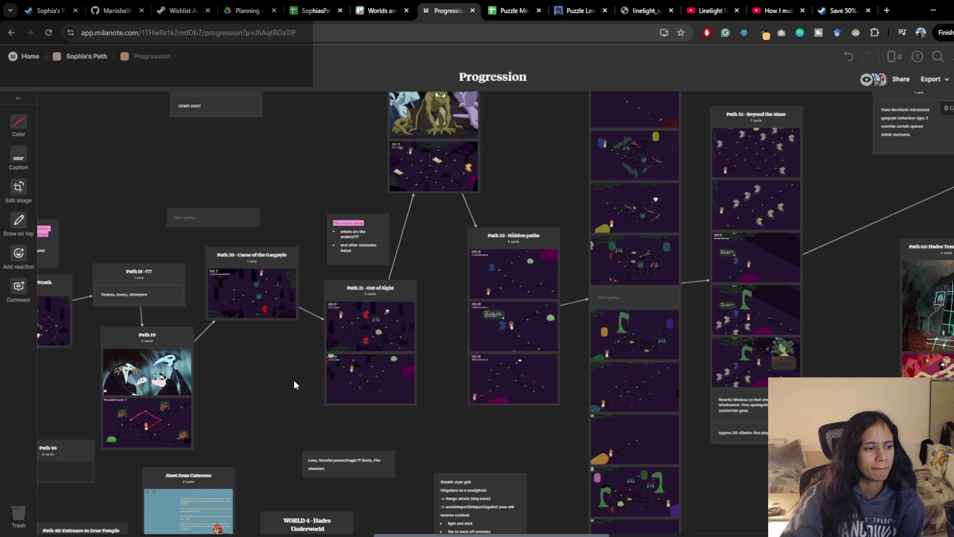
{"action": "left_click_drag", "start_coordinate": [241, 356], "coordinate": [324, 328]}
{"action": "left_click_drag", "start_coordinate": [135, 396], "coordinate": [318, 347]}
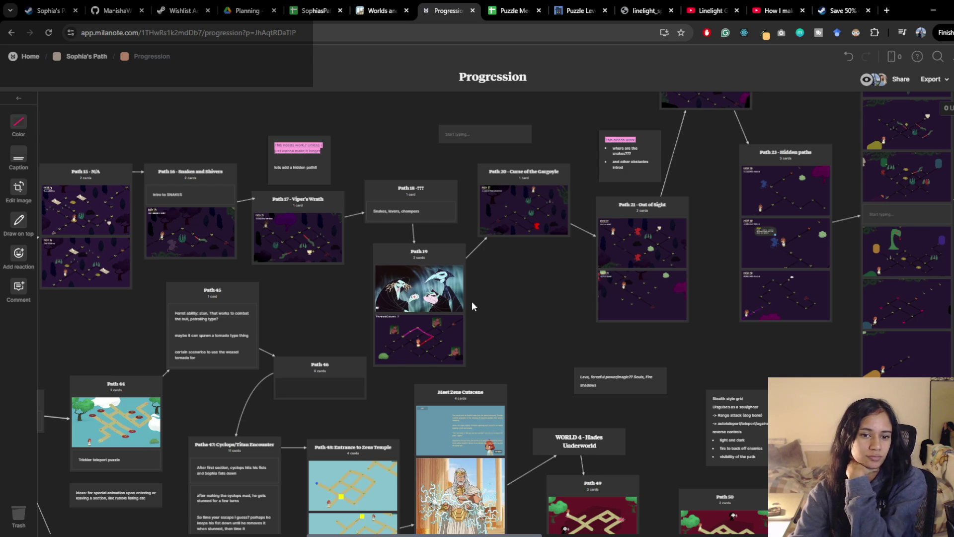
{"action": "left_click", "coordinate": [405, 346]}
{"action": "double_click", "coordinate": [478, 343]}
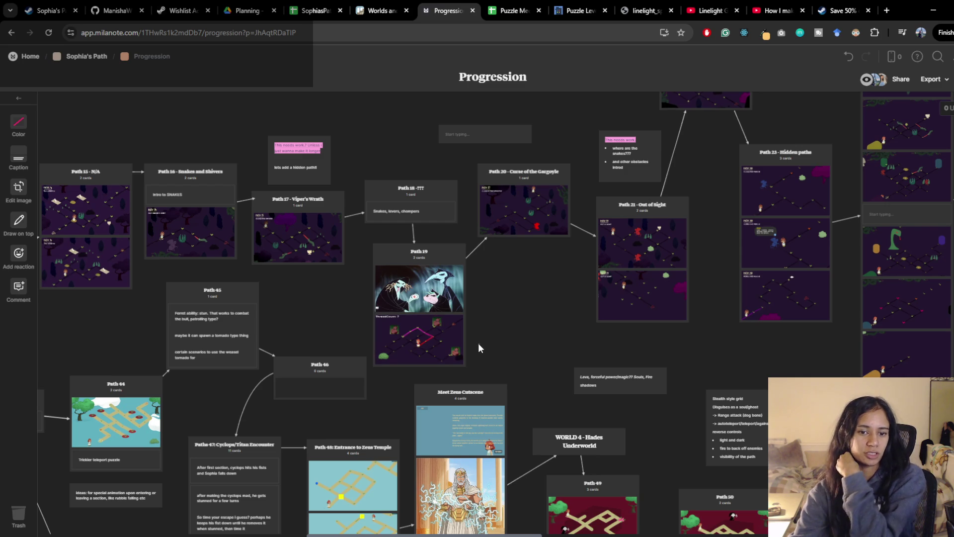
Step: Write 'multi section?' in the new card and move it under the Path 19 images
{"action": "type", "text": "th"}
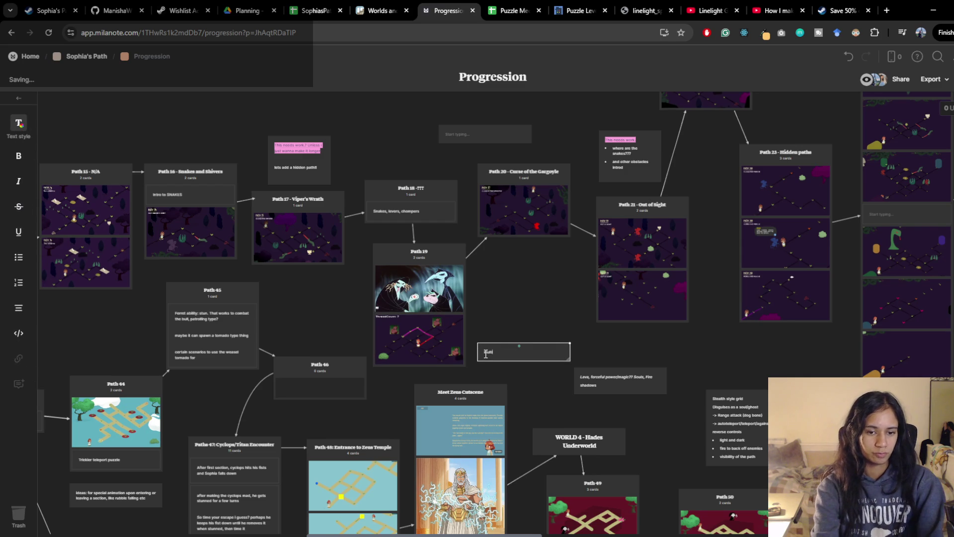
{"action": "type", "text": "?"}
{"action": "left_click_drag", "start_coordinate": [522, 351], "coordinate": [429, 364]}
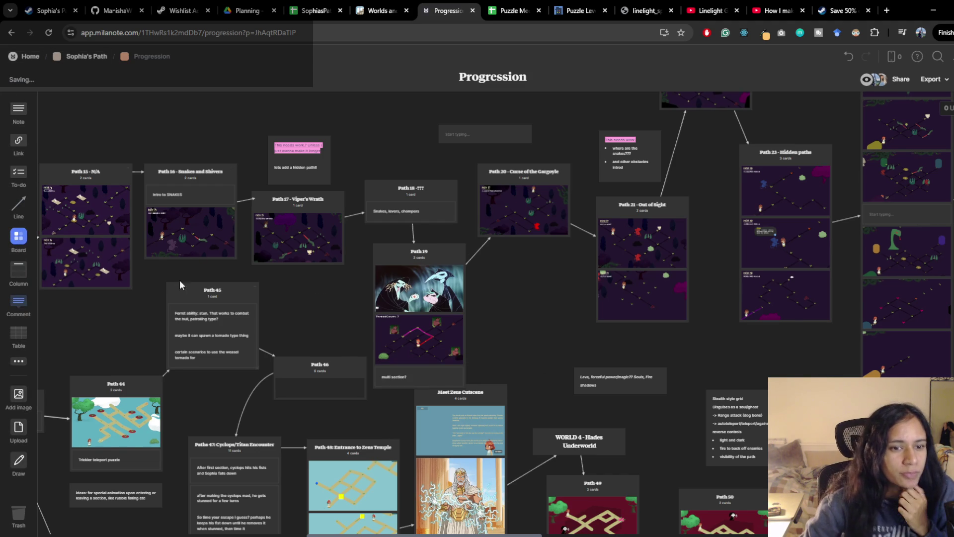
{"action": "scroll", "coordinate": [226, 246], "scroll_direction": "left", "scroll_amount": 3}
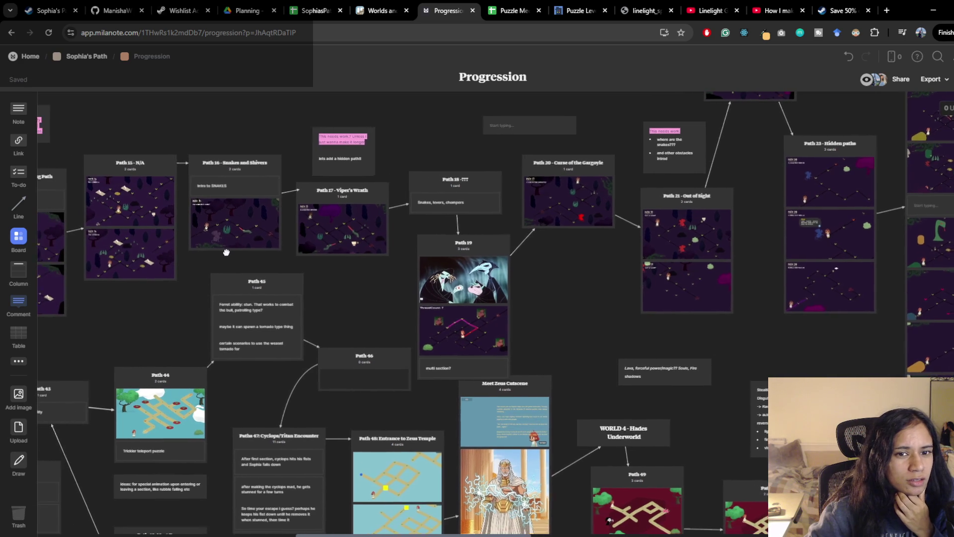
{"action": "scroll", "coordinate": [228, 253], "scroll_direction": "right", "scroll_amount": 4}
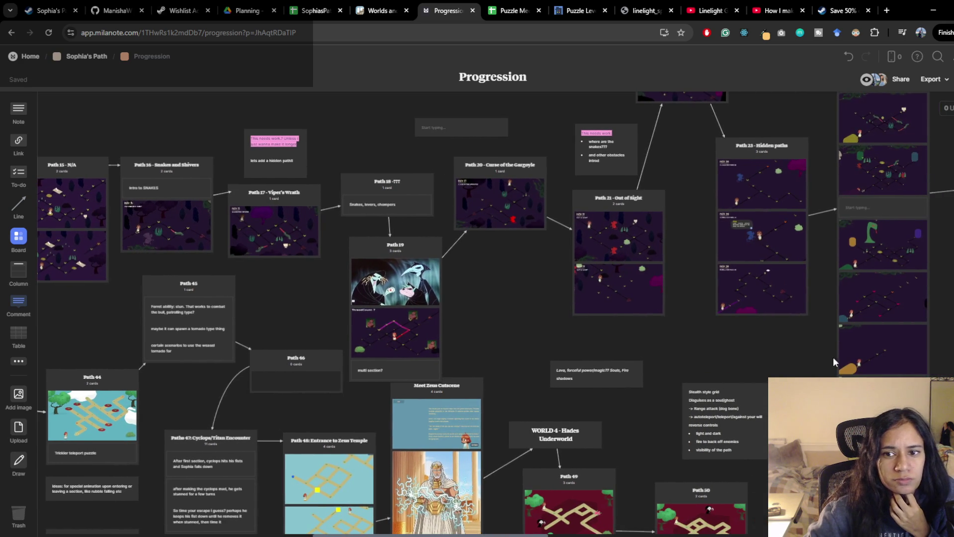
{"action": "scroll", "coordinate": [516, 326], "scroll_direction": "right", "scroll_amount": 3}
{"action": "scroll", "coordinate": [515, 326], "scroll_direction": "up", "scroll_amount": 2}
{"action": "scroll", "coordinate": [388, 366], "scroll_direction": "right", "scroll_amount": 12}
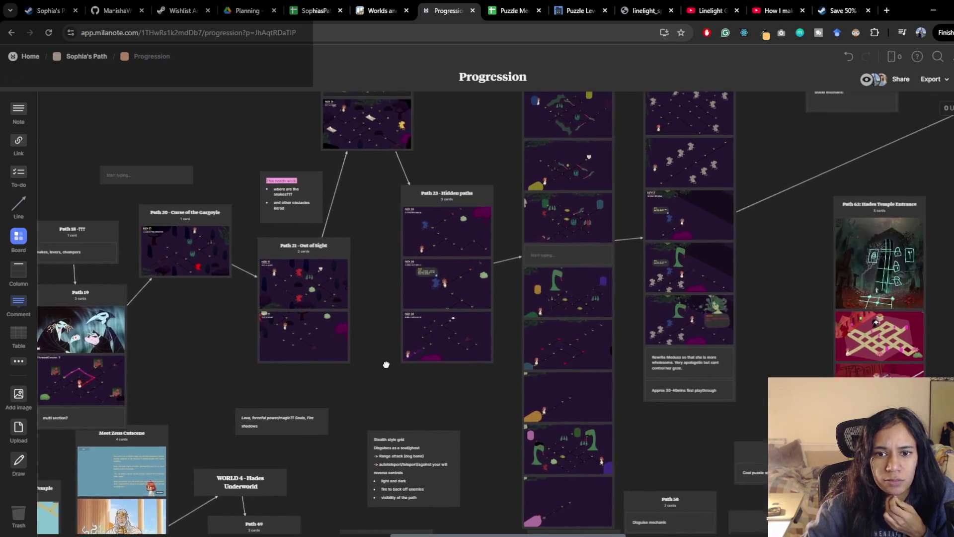
{"action": "scroll", "coordinate": [386, 365], "scroll_direction": "up", "scroll_amount": 3}
{"action": "scroll", "coordinate": [386, 365], "scroll_direction": "left", "scroll_amount": 3}
{"action": "scroll", "coordinate": [420, 438], "scroll_direction": "up", "scroll_amount": 1}
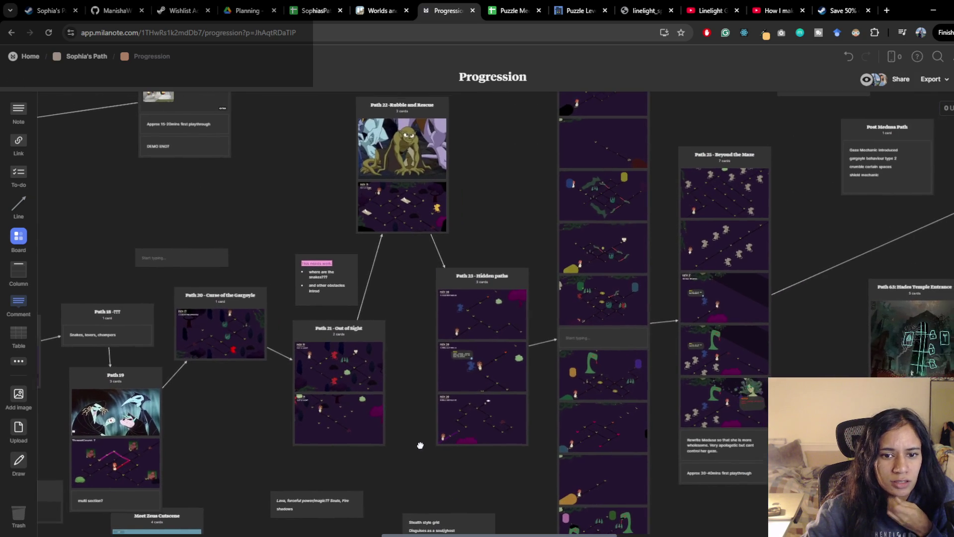
{"action": "mouse_move", "coordinate": [522, 261]}
{"action": "left_mouse_down"}
{"action": "mouse_move", "coordinate": [334, 262]}
{"action": "mouse_move", "coordinate": [339, 385]}
{"action": "mouse_move", "coordinate": [333, 287]}
{"action": "left_mouse_up"}
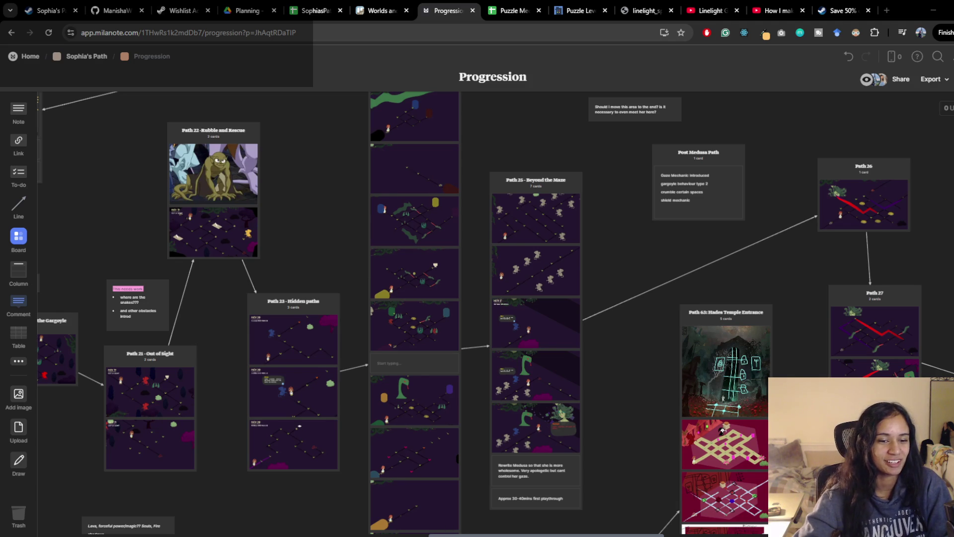
{"action": "mouse_move", "coordinate": [440, 534]}
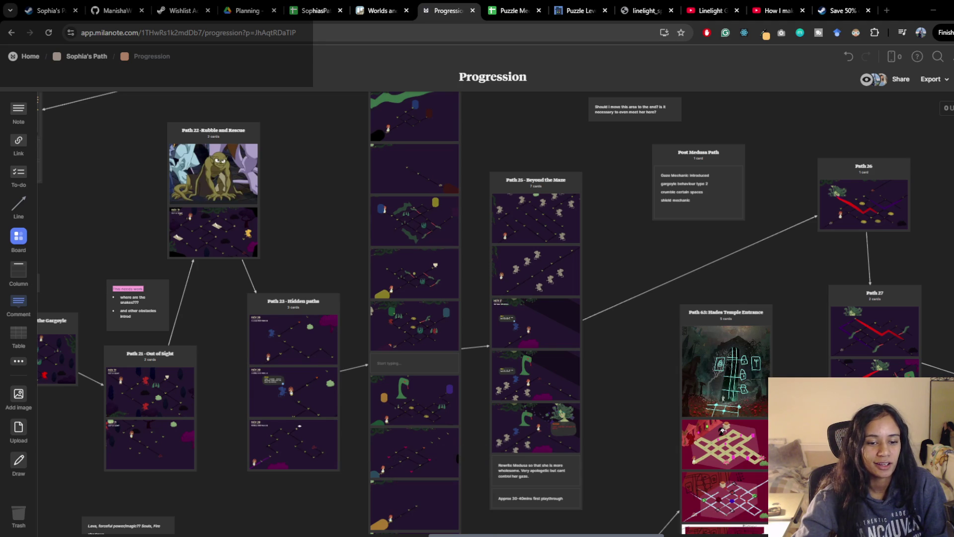
{"action": "mouse_move", "coordinate": [391, 534]}
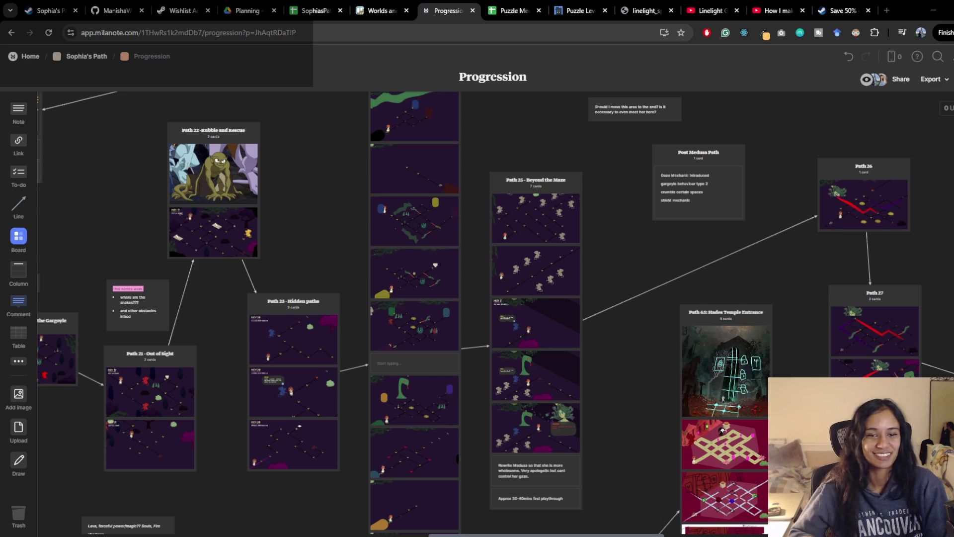
{"action": "scroll", "coordinate": [450, 386], "scroll_direction": "up", "scroll_amount": 2}
{"action": "scroll", "coordinate": [449, 385], "scroll_direction": "down", "scroll_amount": 2}
{"action": "scroll", "coordinate": [449, 387], "scroll_direction": "down", "scroll_amount": 3}
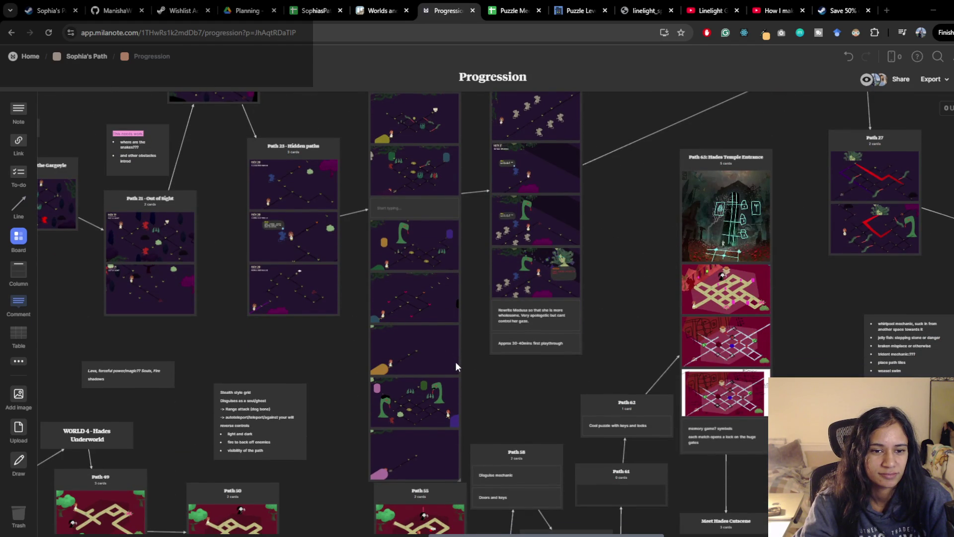
{"action": "scroll", "coordinate": [456, 366], "scroll_direction": "up", "scroll_amount": 4}
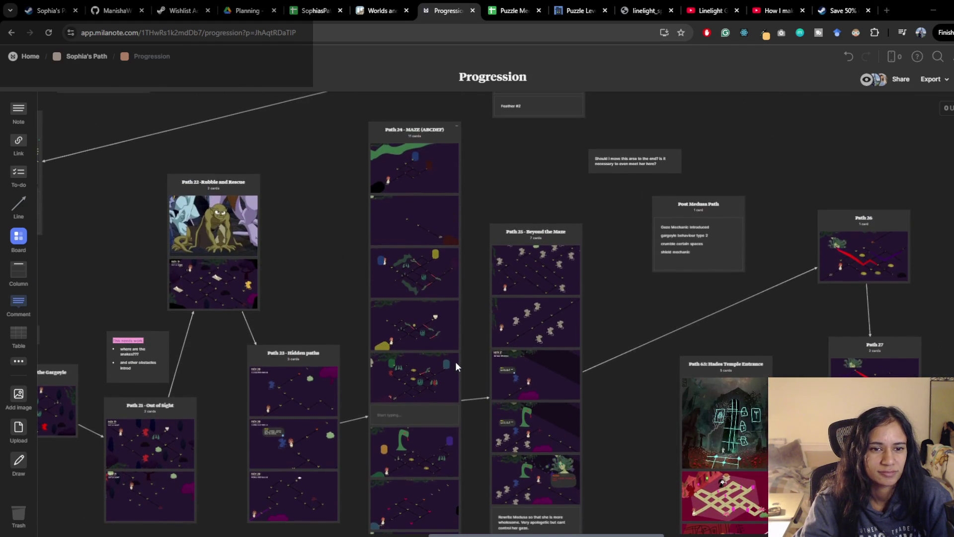
{"action": "scroll", "coordinate": [455, 366], "scroll_direction": "down", "scroll_amount": 3}
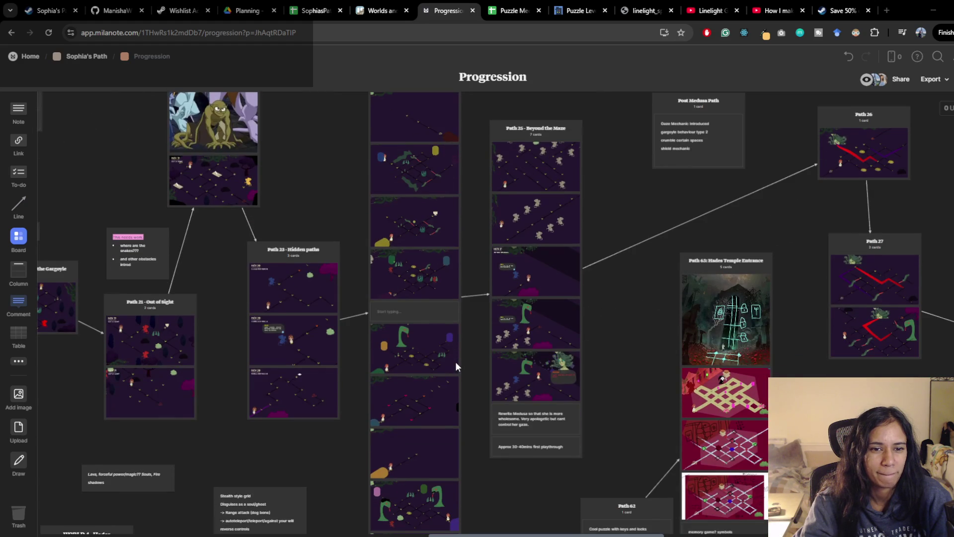
{"action": "scroll", "coordinate": [456, 366], "scroll_direction": "down", "scroll_amount": 2}
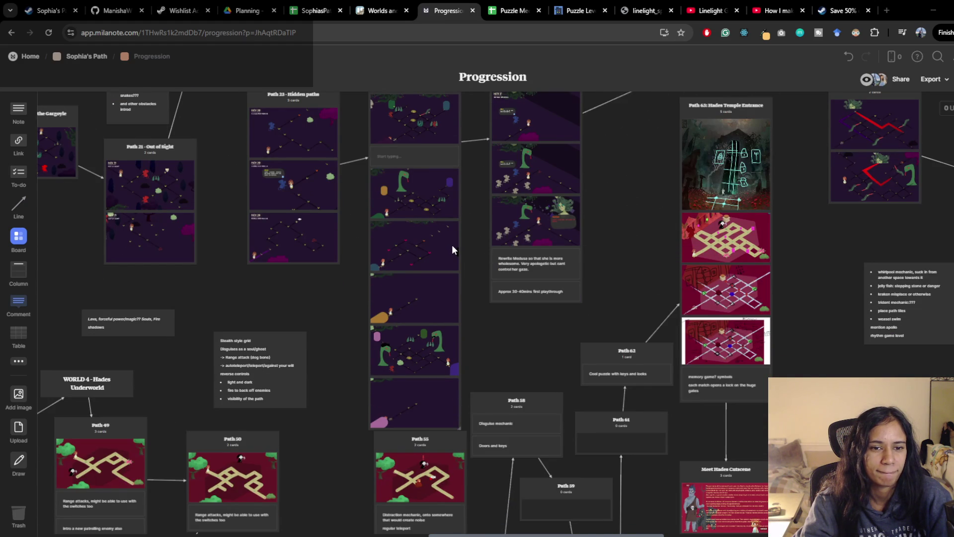
{"action": "scroll", "coordinate": [452, 249], "scroll_direction": "down", "scroll_amount": 3}
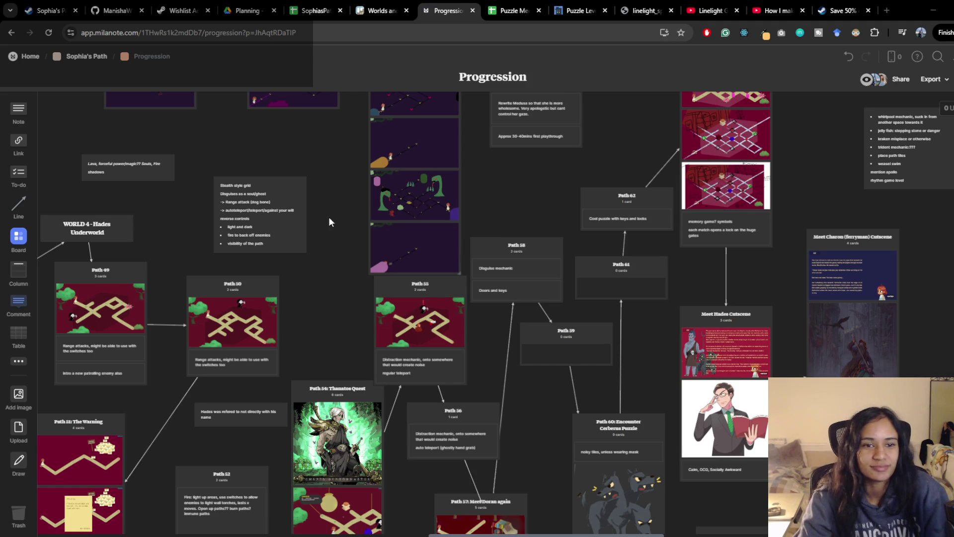
{"action": "scroll", "coordinate": [385, 215], "scroll_direction": "left", "scroll_amount": 10}
{"action": "scroll", "coordinate": [385, 215], "scroll_direction": "up", "scroll_amount": 5}
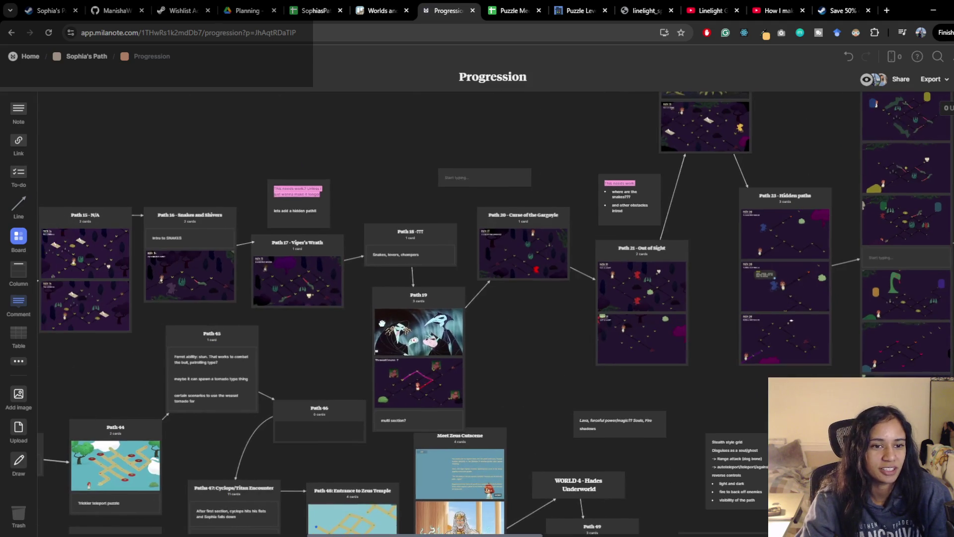
{"action": "scroll", "coordinate": [530, 271], "scroll_direction": "right", "scroll_amount": 3}
{"action": "scroll", "coordinate": [530, 271], "scroll_direction": "up", "scroll_amount": 2}
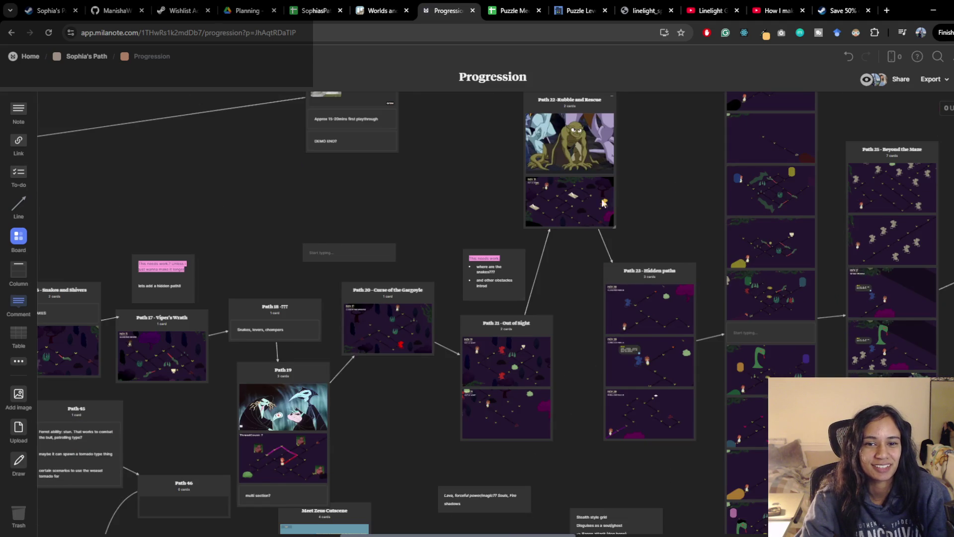
{"action": "left_click", "coordinate": [561, 140]}
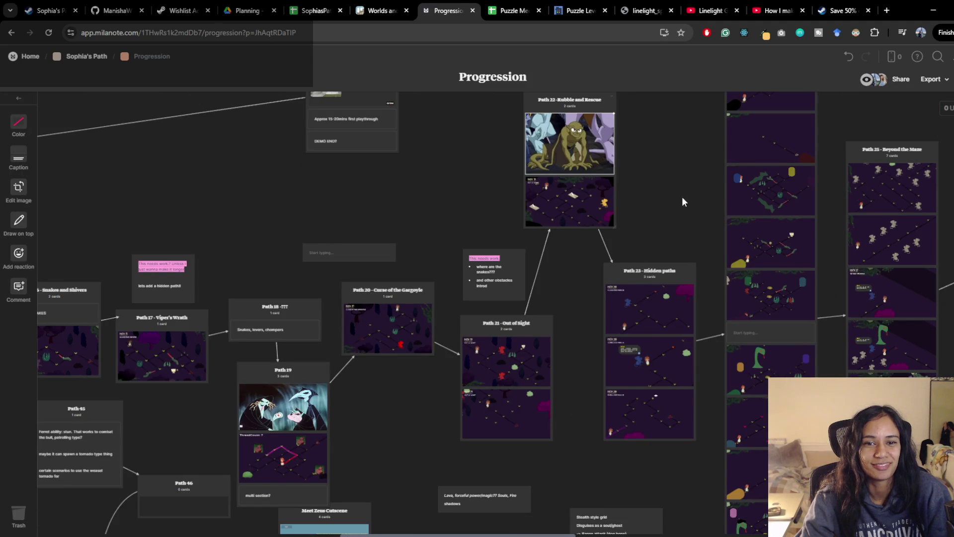
{"action": "scroll", "coordinate": [576, 216], "scroll_direction": "right", "scroll_amount": 2}
{"action": "scroll", "coordinate": [577, 216], "scroll_direction": "down", "scroll_amount": 1}
{"action": "scroll", "coordinate": [576, 216], "scroll_direction": "right", "scroll_amount": 1}
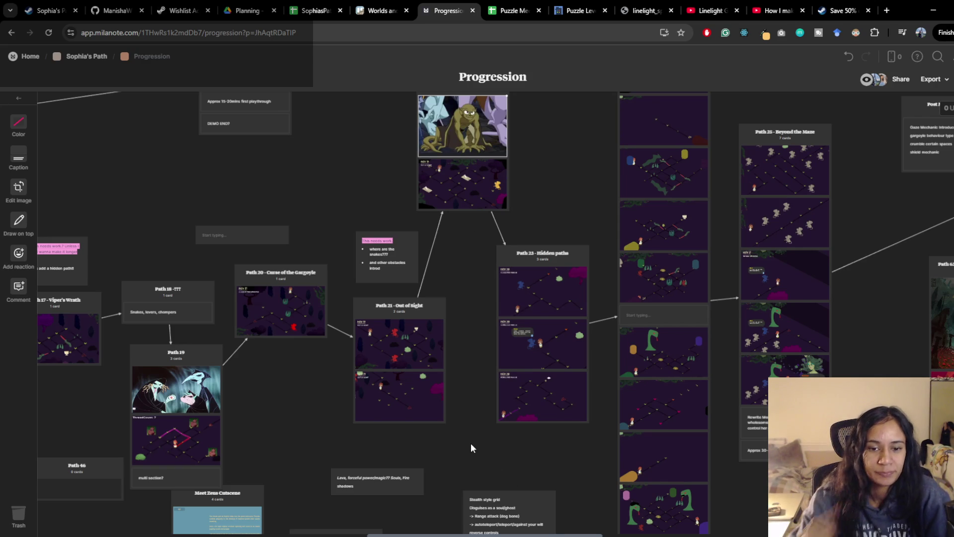
{"action": "mouse_move", "coordinate": [313, 386]}
{"action": "left_mouse_down"}
{"action": "mouse_move", "coordinate": [743, 325]}
{"action": "mouse_move", "coordinate": [519, 293]}
{"action": "mouse_move", "coordinate": [437, 296]}
{"action": "left_mouse_up"}
{"action": "mouse_move", "coordinate": [582, 303]}
{"action": "left_mouse_down"}
{"action": "mouse_move", "coordinate": [439, 293]}
{"action": "mouse_move", "coordinate": [408, 358]}
{"action": "mouse_move", "coordinate": [400, 419]}
{"action": "mouse_move", "coordinate": [581, 417]}
{"action": "mouse_move", "coordinate": [639, 397]}
{"action": "left_mouse_up"}
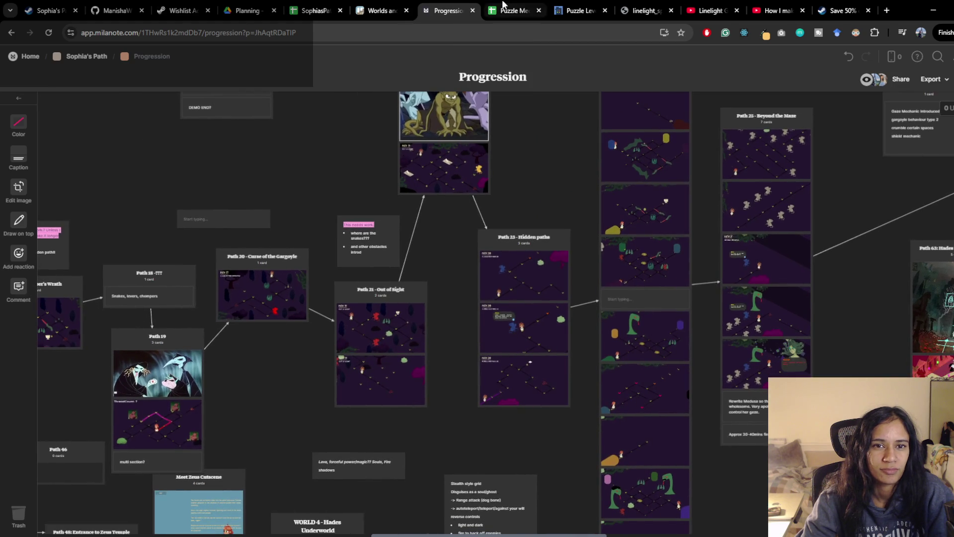
{"action": "left_click", "coordinate": [512, 11]}
Step: Read the puzzle level ideas article, highlighting the extreme layouts sentence and 'Mess around in a big playground' heading
{"action": "left_click", "coordinate": [579, 11]}
{"action": "scroll", "coordinate": [322, 337], "scroll_direction": "up", "scroll_amount": 8}
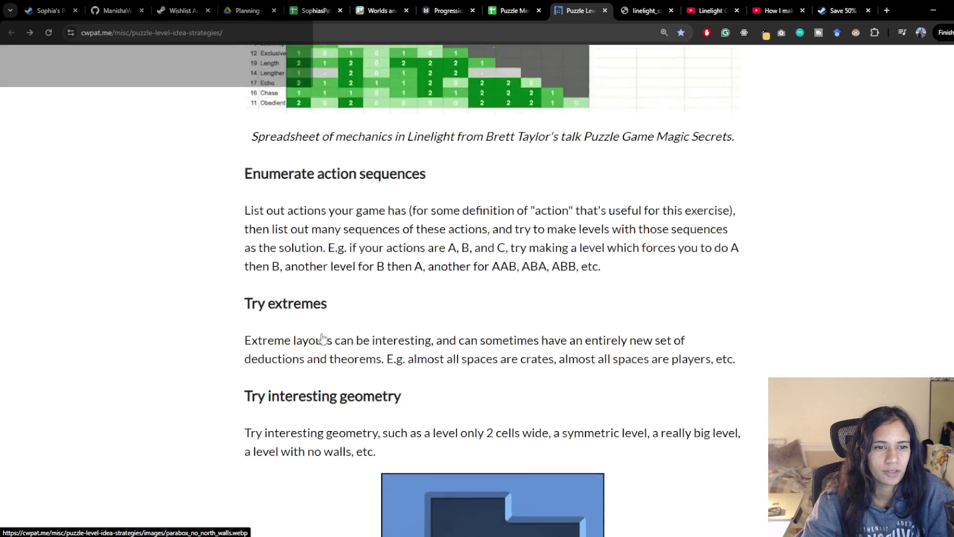
{"action": "scroll", "coordinate": [322, 337], "scroll_direction": "down", "scroll_amount": 5}
{"action": "scroll", "coordinate": [321, 337], "scroll_direction": "down", "scroll_amount": 1}
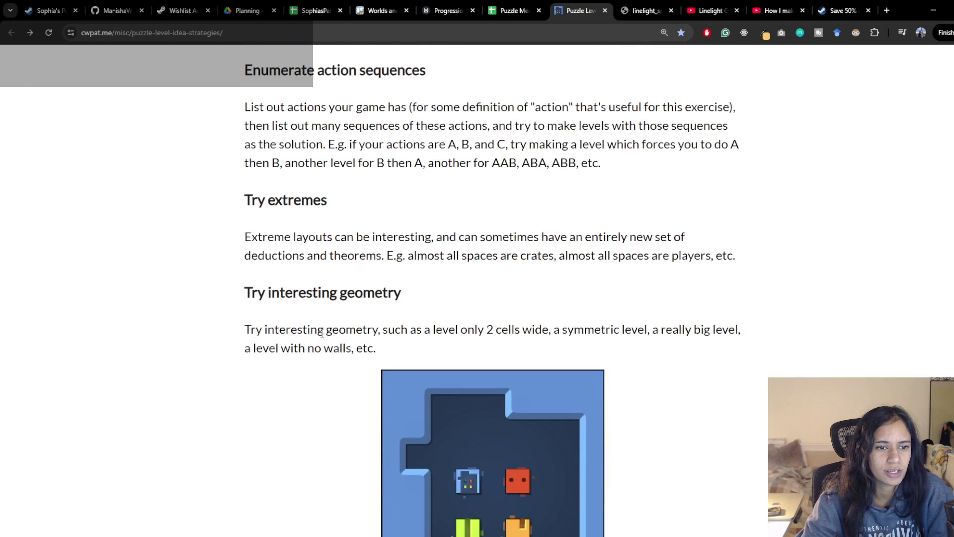
{"action": "left_click_drag", "start_coordinate": [393, 255], "coordinate": [738, 257]}
{"action": "scroll", "coordinate": [654, 268], "scroll_direction": "down", "scroll_amount": 1}
{"action": "mouse_move", "coordinate": [255, 277]}
{"action": "left_mouse_down"}
{"action": "mouse_move", "coordinate": [667, 279]}
{"action": "mouse_move", "coordinate": [672, 293]}
{"action": "left_mouse_up"}
{"action": "scroll", "coordinate": [672, 294], "scroll_direction": "down", "scroll_amount": 2}
{"action": "scroll", "coordinate": [426, 338], "scroll_direction": "down", "scroll_amount": 2}
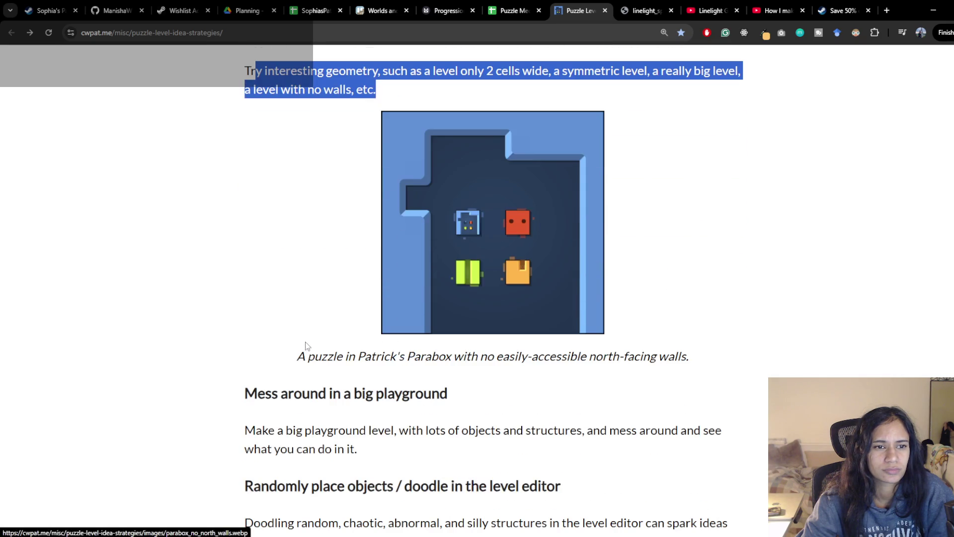
{"action": "scroll", "coordinate": [298, 346], "scroll_direction": "down", "scroll_amount": 1}
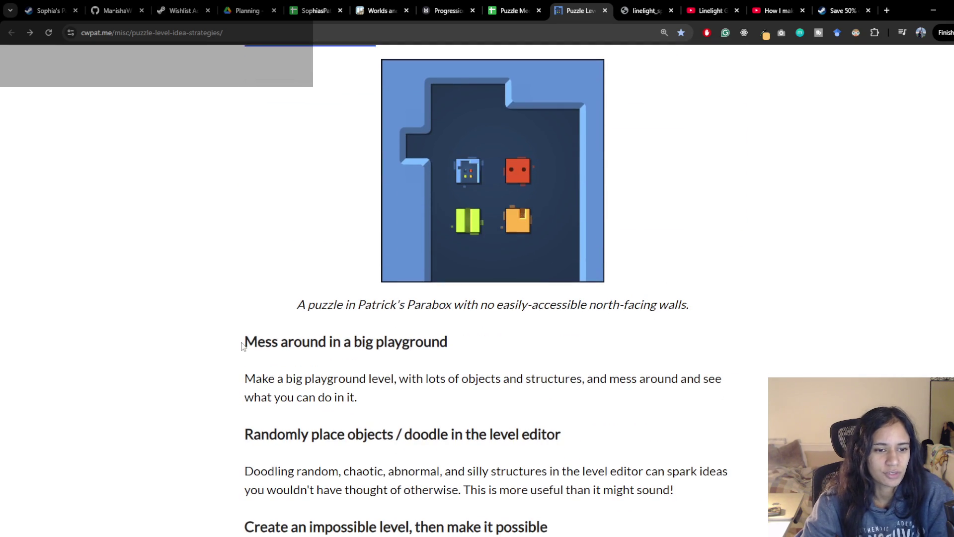
{"action": "left_click_drag", "start_coordinate": [242, 346], "coordinate": [387, 343]}
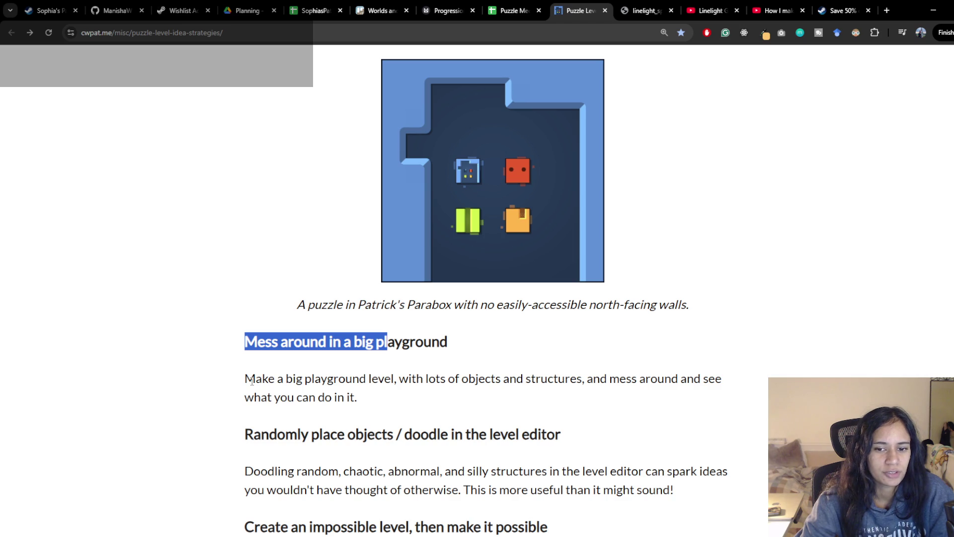
Step: Scroll through the rest of the article and bring up Unity's Level 12 – Athena Temple scene
{"action": "scroll", "coordinate": [252, 382], "scroll_direction": "down", "scroll_amount": 3}
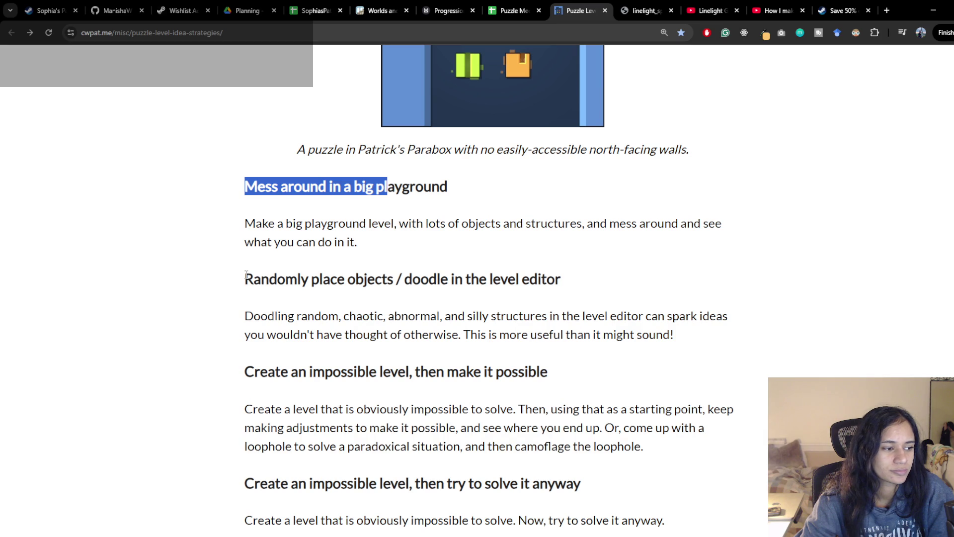
{"action": "scroll", "coordinate": [246, 275], "scroll_direction": "down", "scroll_amount": 3}
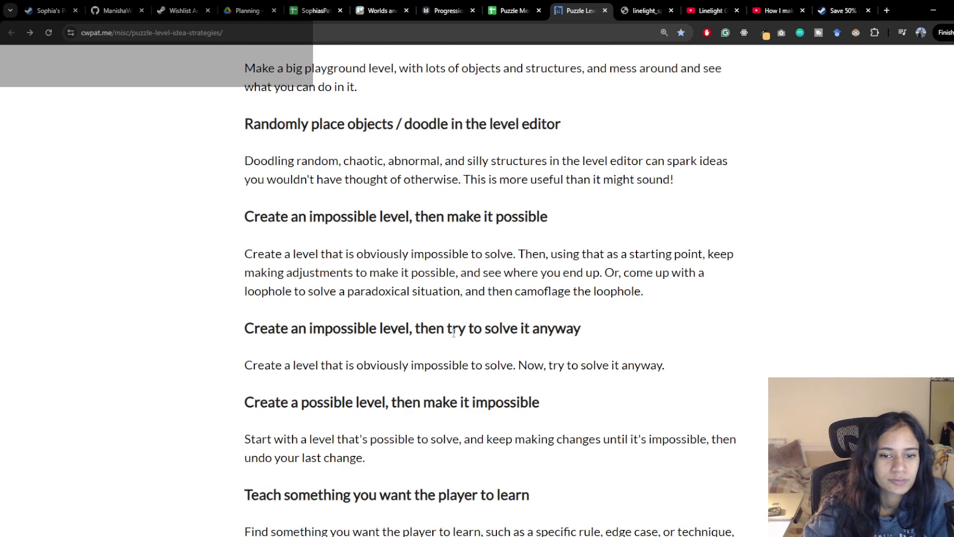
{"action": "scroll", "coordinate": [454, 333], "scroll_direction": "down", "scroll_amount": 2}
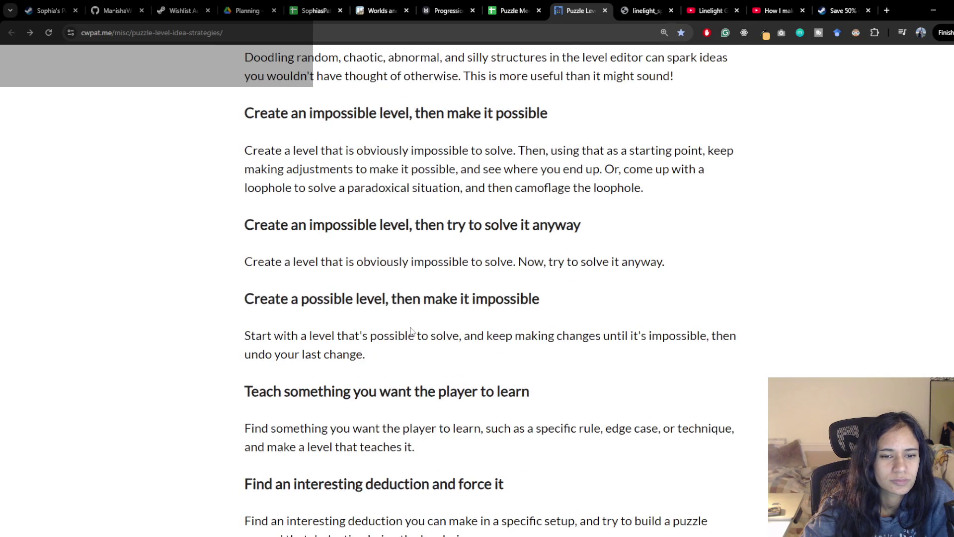
{"action": "scroll", "coordinate": [410, 331], "scroll_direction": "down", "scroll_amount": 2}
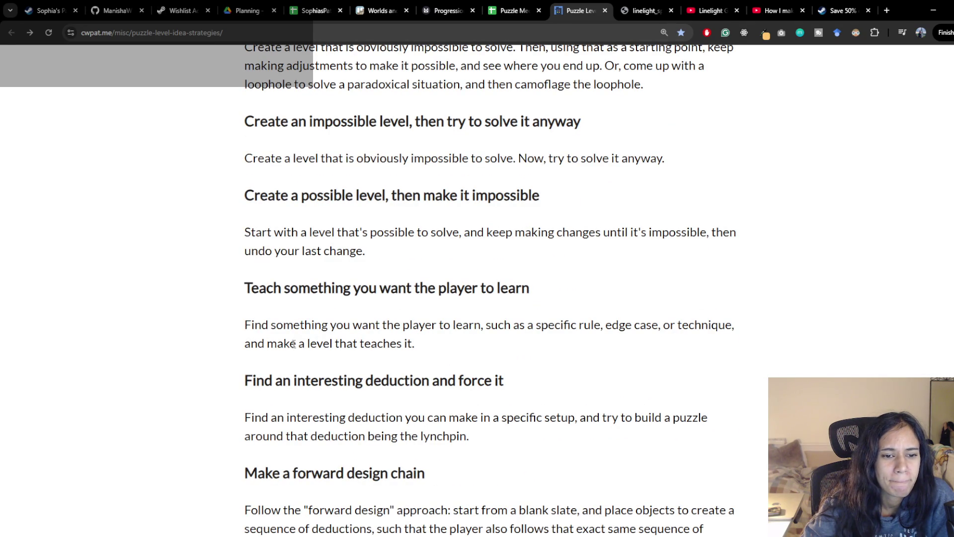
{"action": "scroll", "coordinate": [294, 344], "scroll_direction": "down", "scroll_amount": 1}
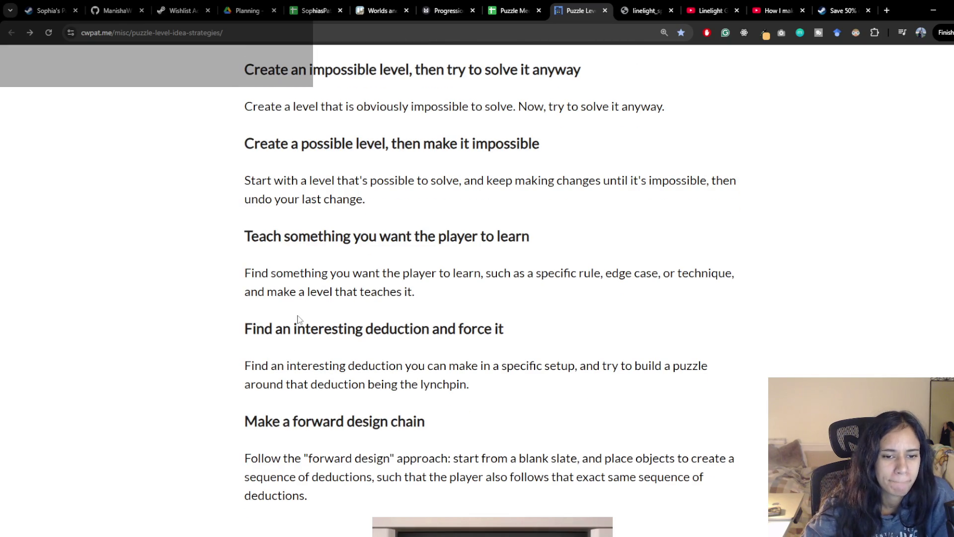
{"action": "scroll", "coordinate": [298, 319], "scroll_direction": "down", "scroll_amount": 2}
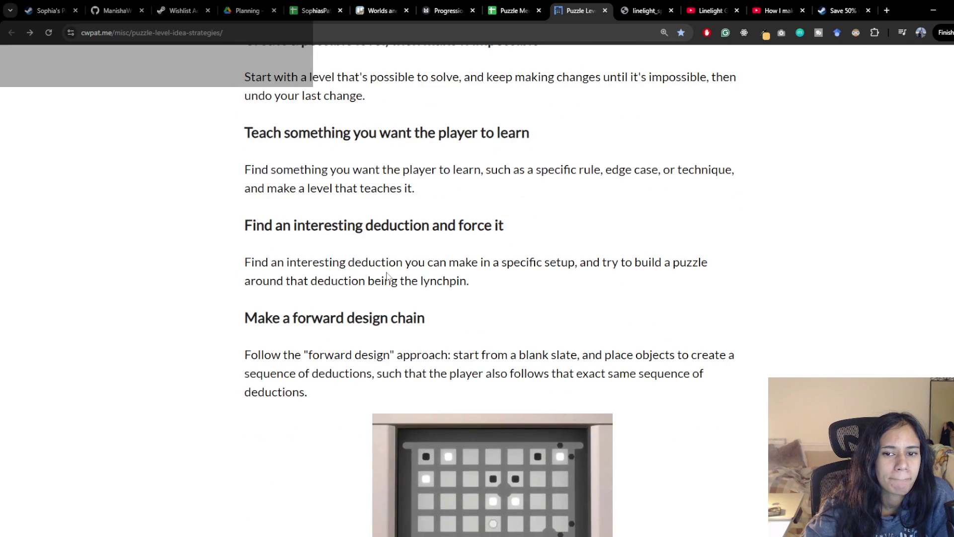
{"action": "scroll", "coordinate": [481, 290], "scroll_direction": "down", "scroll_amount": 1}
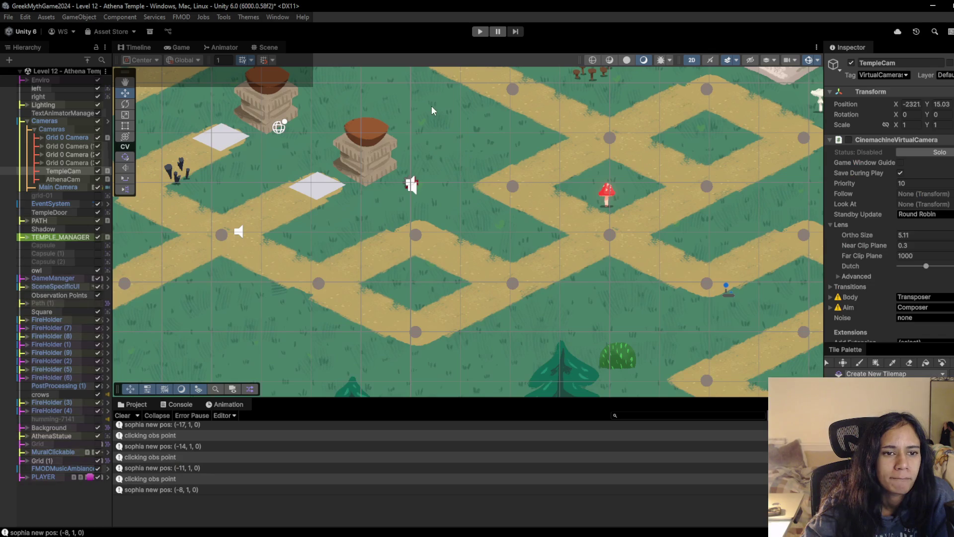
{"action": "left_click_drag", "start_coordinate": [432, 105], "coordinate": [585, 182]}
{"action": "scroll", "coordinate": [616, 304], "scroll_direction": "down", "scroll_amount": 2}
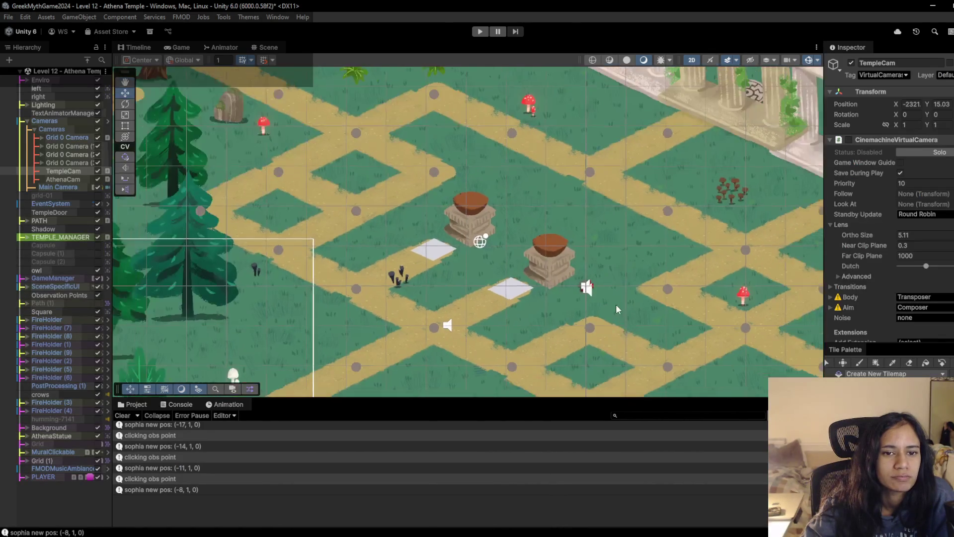
Step: Pan and zoom around the Athena Temple scene, then return to Chrome's Puzzle Mechanics tab
{"action": "left_click_drag", "start_coordinate": [616, 304], "coordinate": [562, 249]}
{"action": "scroll", "coordinate": [542, 219], "scroll_direction": "down", "scroll_amount": 1}
{"action": "scroll", "coordinate": [541, 219], "scroll_direction": "down", "scroll_amount": 1}
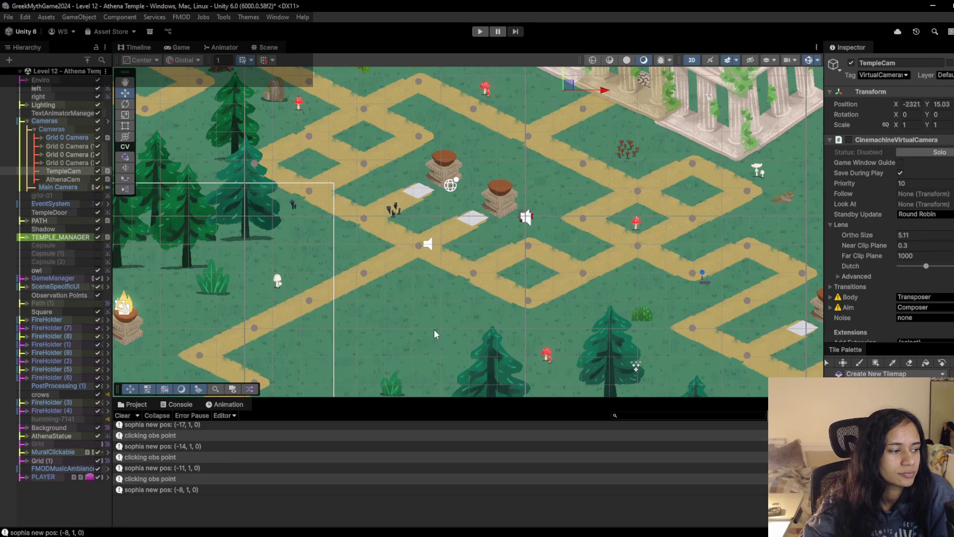
{"action": "scroll", "coordinate": [434, 329], "scroll_direction": "down", "scroll_amount": 1}
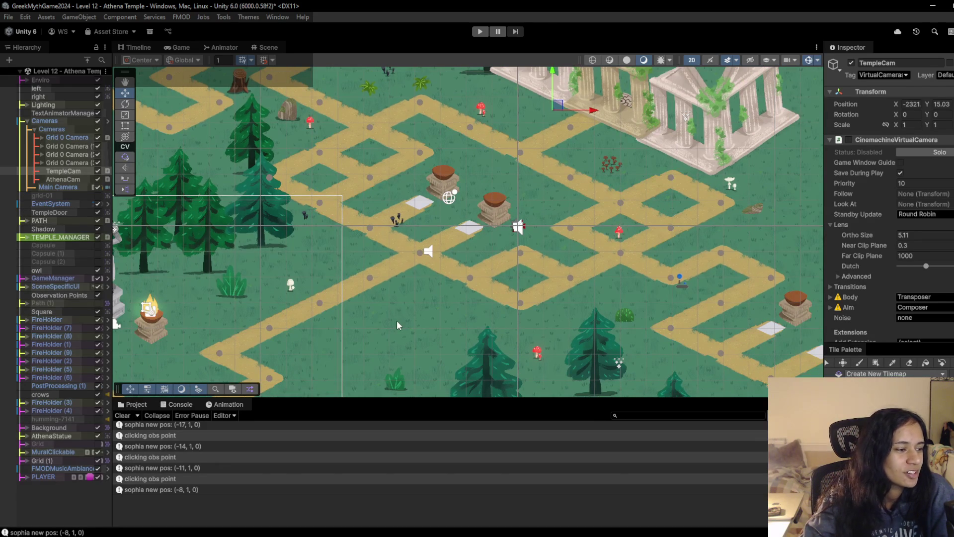
{"action": "scroll", "coordinate": [405, 289], "scroll_direction": "up", "scroll_amount": 2}
{"action": "scroll", "coordinate": [405, 285], "scroll_direction": "up", "scroll_amount": 1}
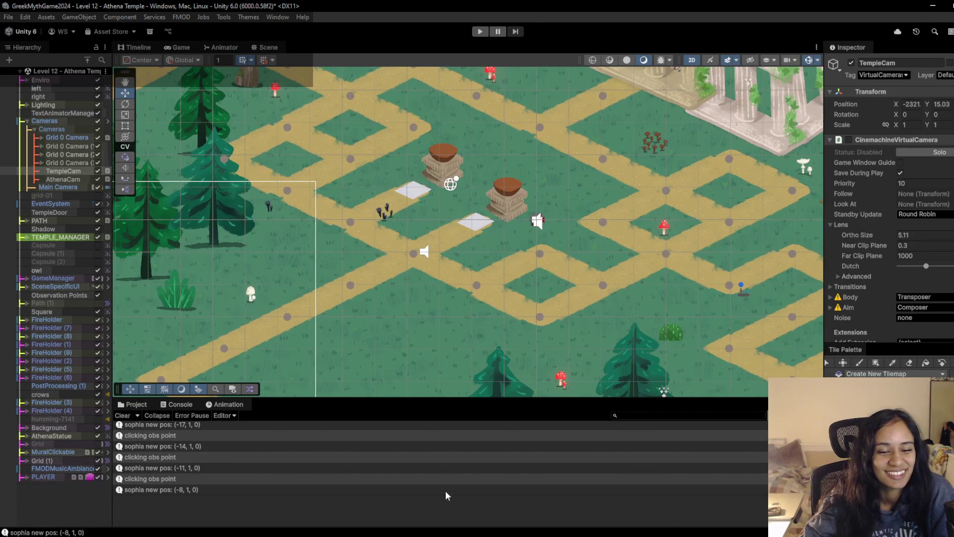
{"action": "mouse_move", "coordinate": [289, 536]}
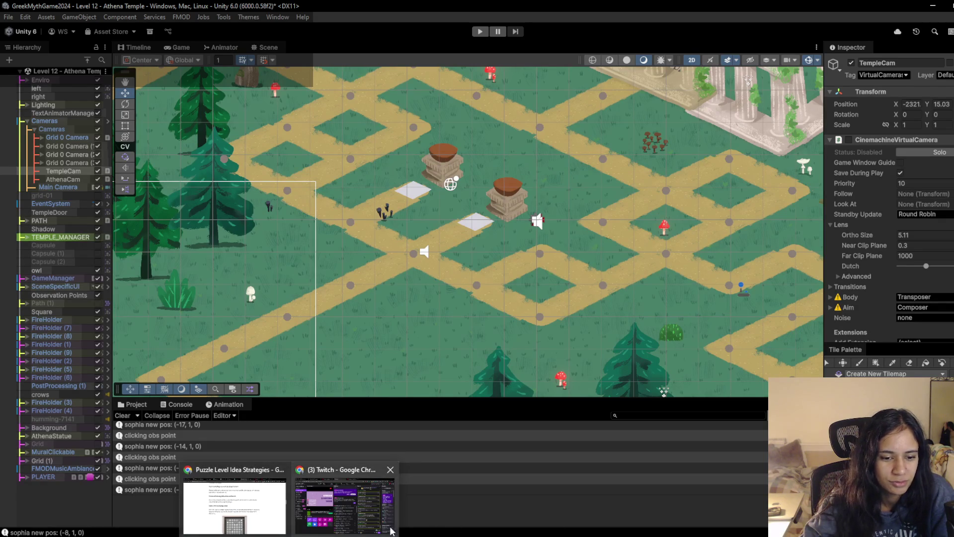
{"action": "left_click", "coordinate": [237, 502]}
{"action": "left_click", "coordinate": [514, 10]}
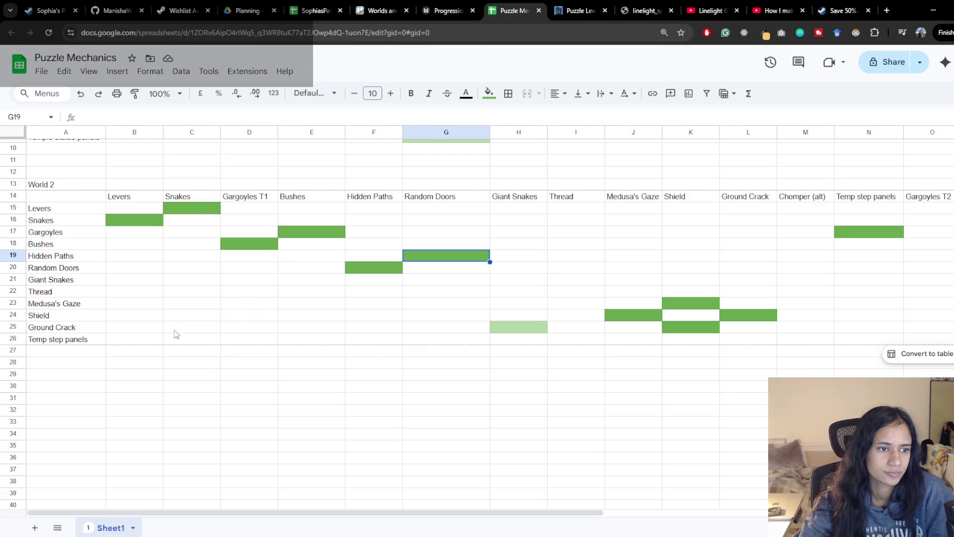
Step: Fill D26 (Temp step panels) and D25 (Ground Crack) green under Gargoyles T1
{"action": "left_click", "coordinate": [82, 343]}
{"action": "left_click", "coordinate": [125, 340]}
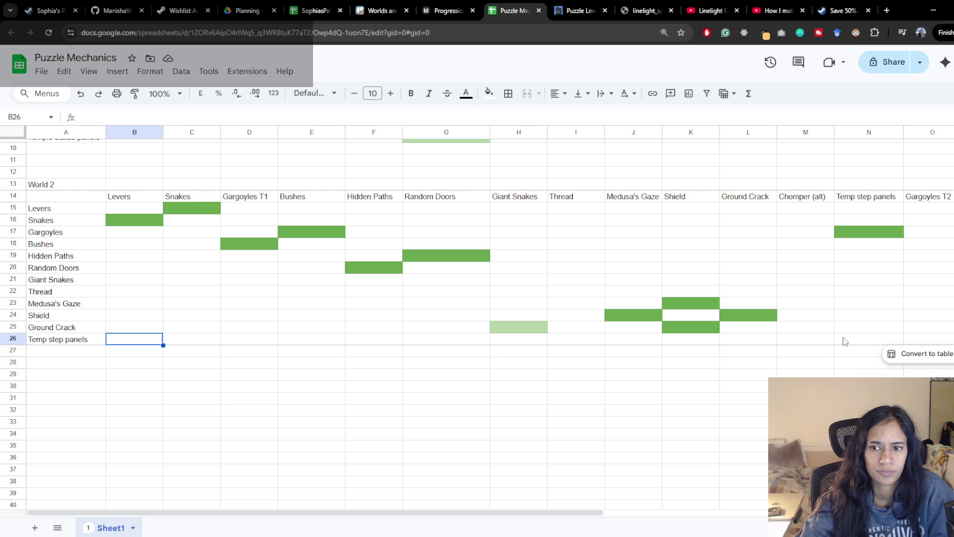
{"action": "left_click", "coordinate": [258, 339]}
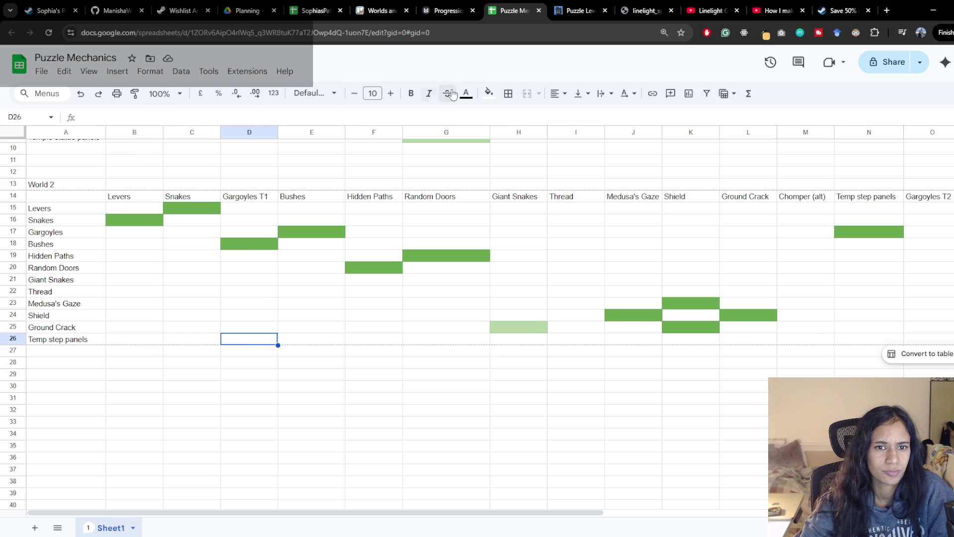
{"action": "left_click", "coordinate": [489, 94]}
{"action": "left_click", "coordinate": [543, 196]}
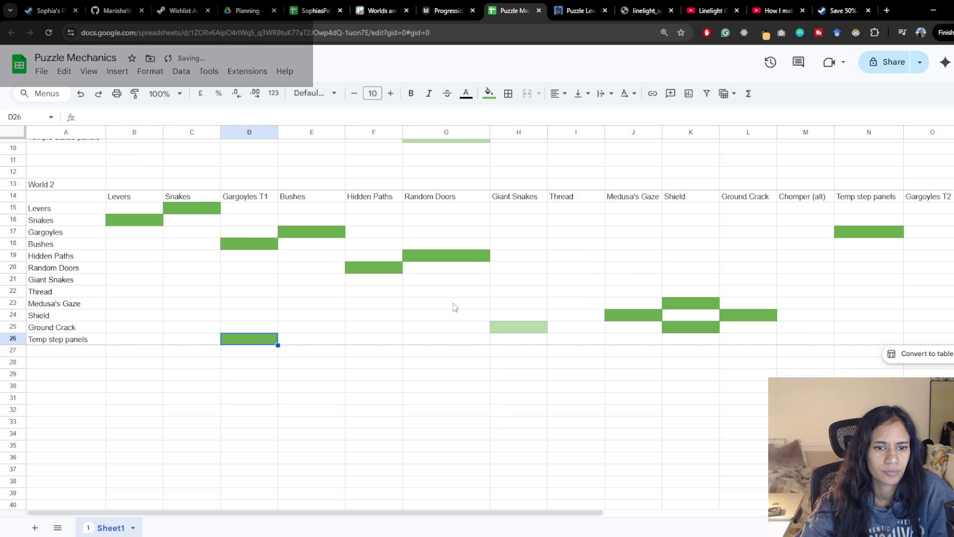
{"action": "left_click", "coordinate": [873, 233]}
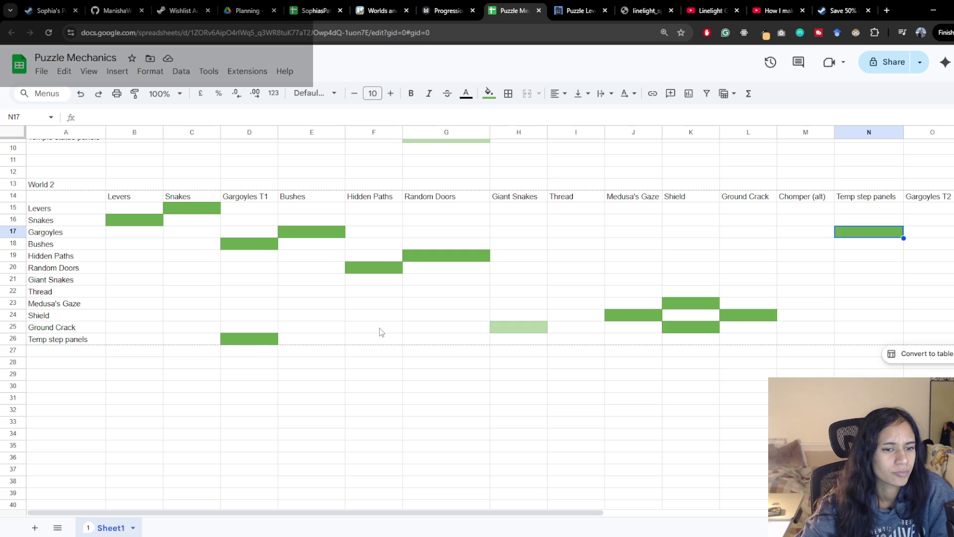
{"action": "left_click", "coordinate": [93, 332]}
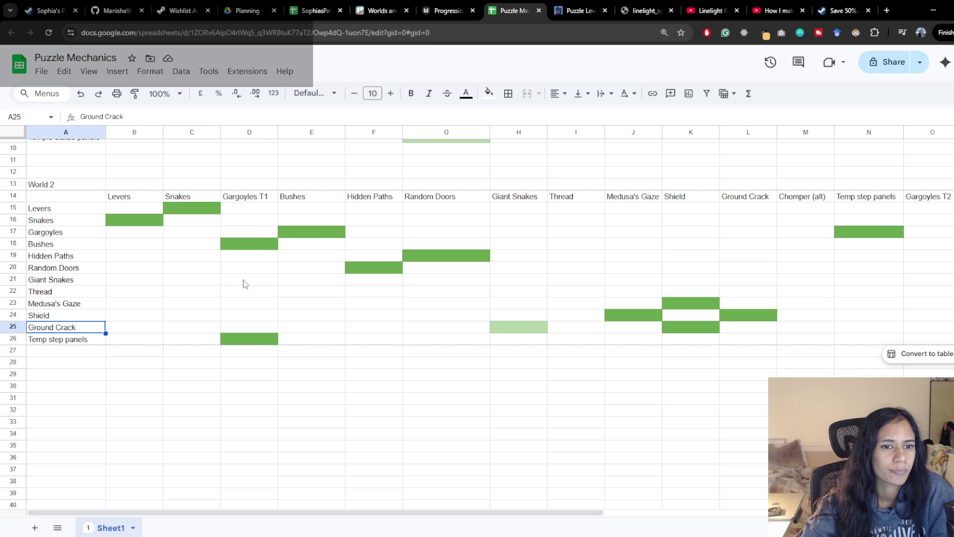
{"action": "left_click", "coordinate": [258, 329]}
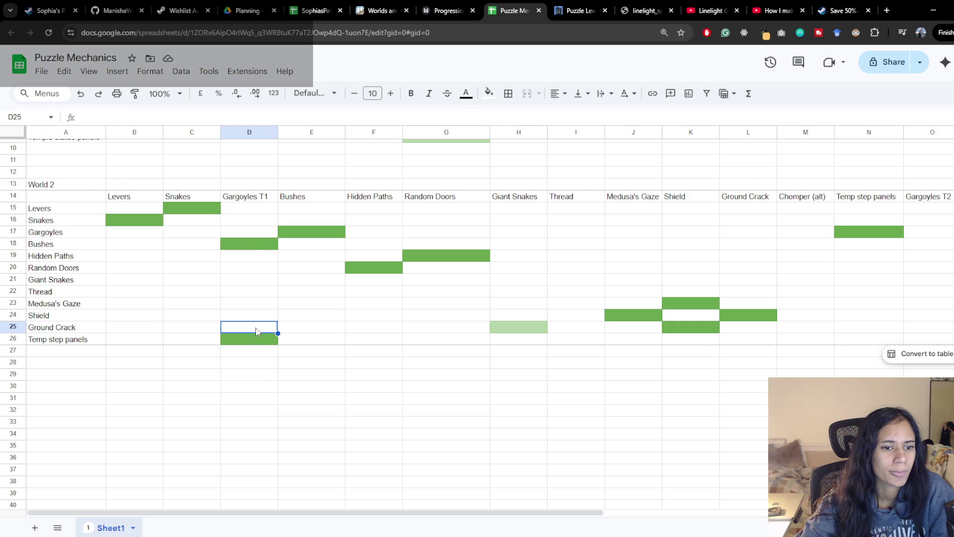
{"action": "left_click", "coordinate": [488, 93]}
{"action": "left_click", "coordinate": [543, 194]}
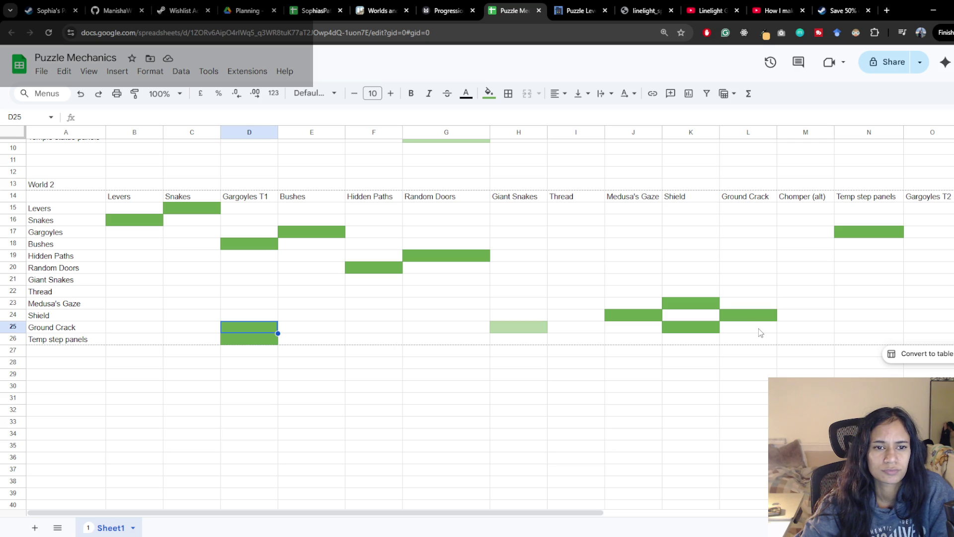
Step: Fill L17 dark green for the Gargoyles–Ground Crack pairing
{"action": "left_click", "coordinate": [753, 236]}
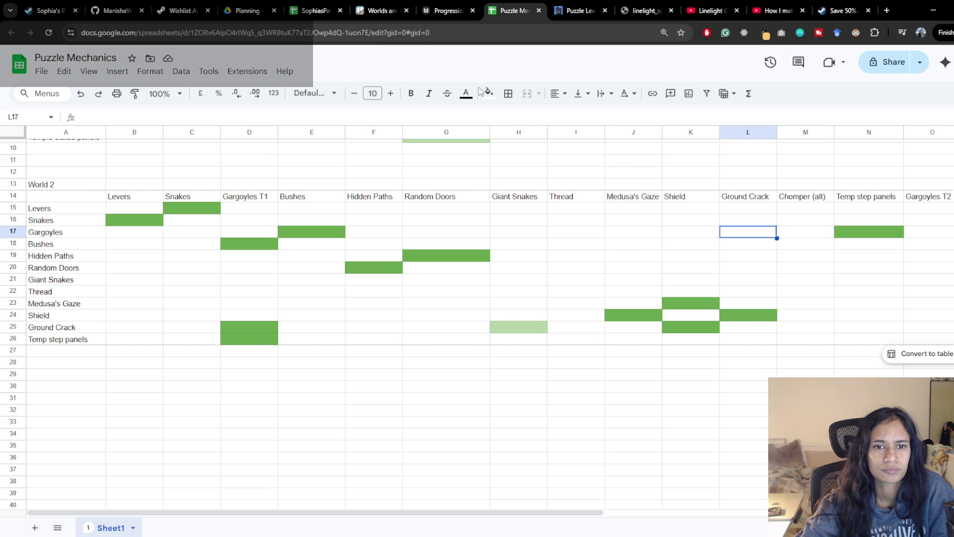
{"action": "left_click", "coordinate": [494, 97]}
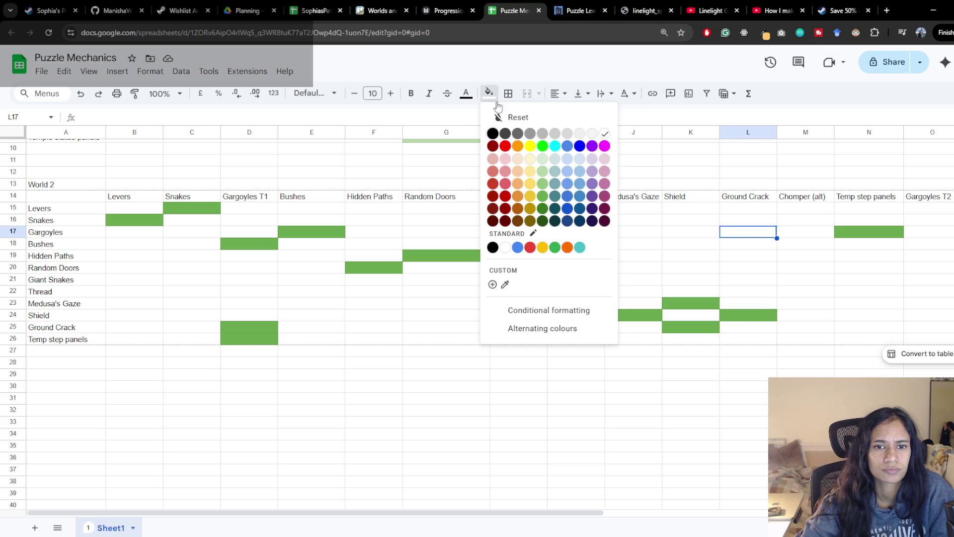
{"action": "left_click", "coordinate": [543, 199]}
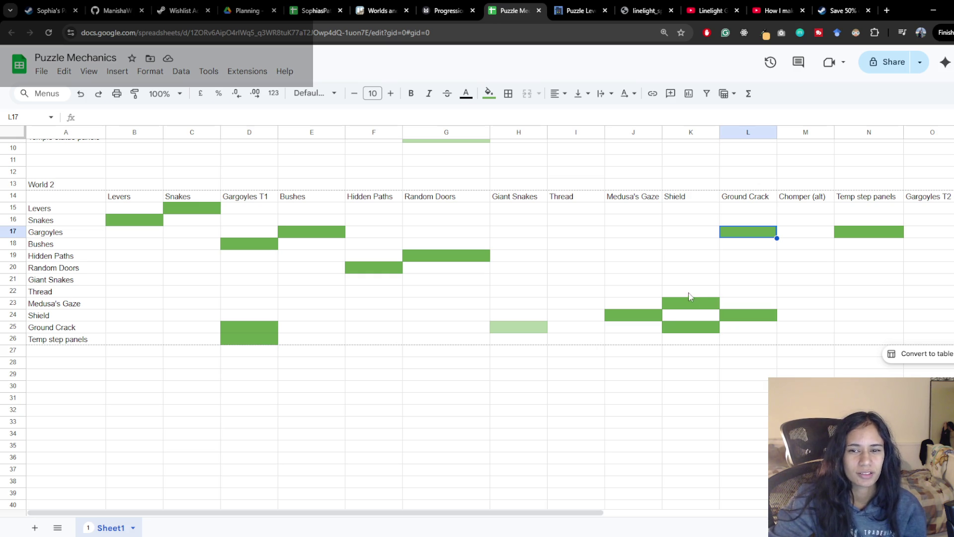
{"action": "left_click", "coordinate": [508, 200]}
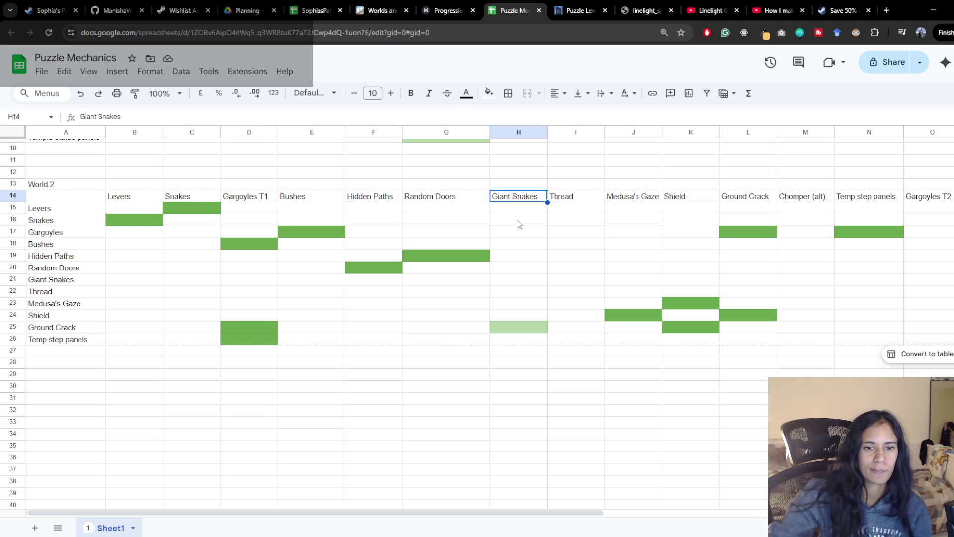
Step: Fill H17 (Gargoyles × Giant Snakes) and D21 (Giant Snakes × Gargoyles T1) green
{"action": "left_click", "coordinate": [515, 233]}
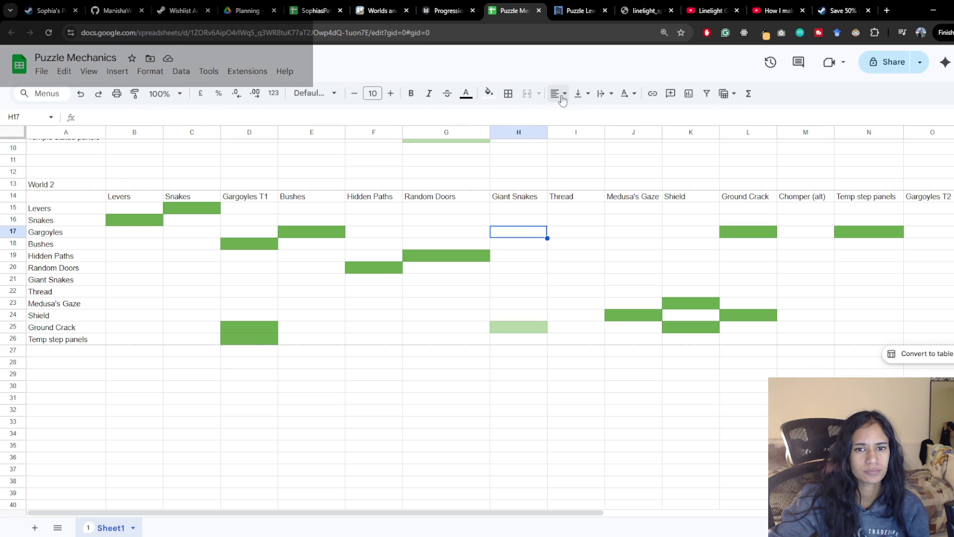
{"action": "left_click", "coordinate": [489, 94]}
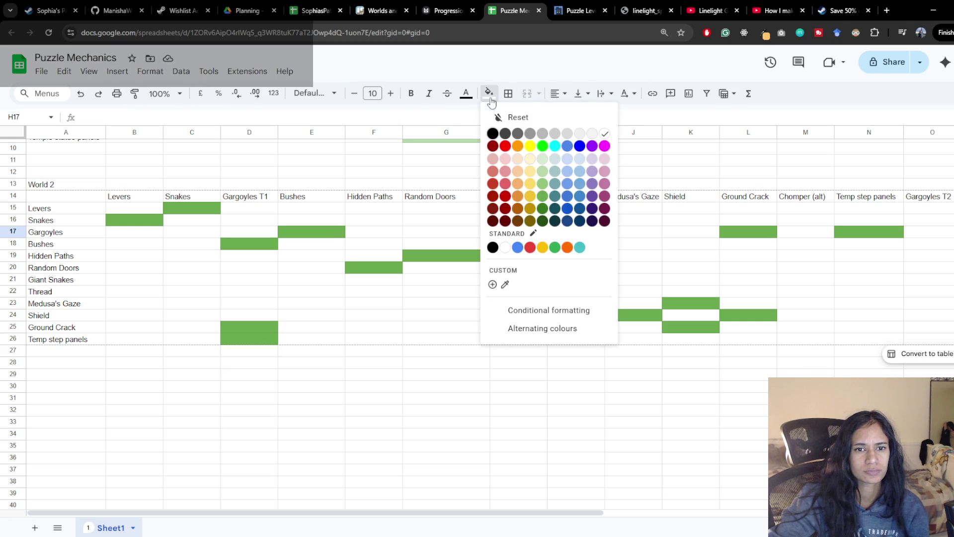
{"action": "left_click", "coordinate": [543, 196]}
{"action": "left_click", "coordinate": [538, 258]}
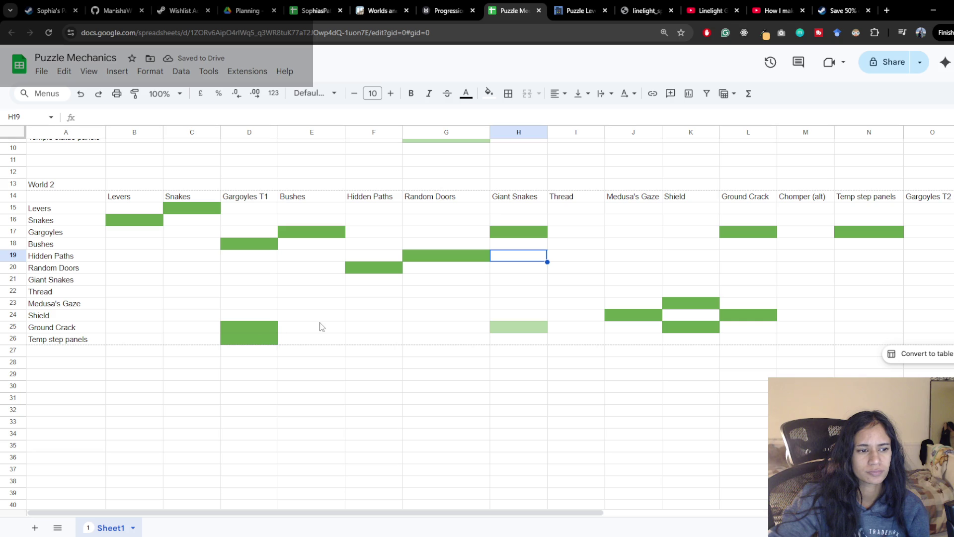
{"action": "left_click", "coordinate": [236, 281]}
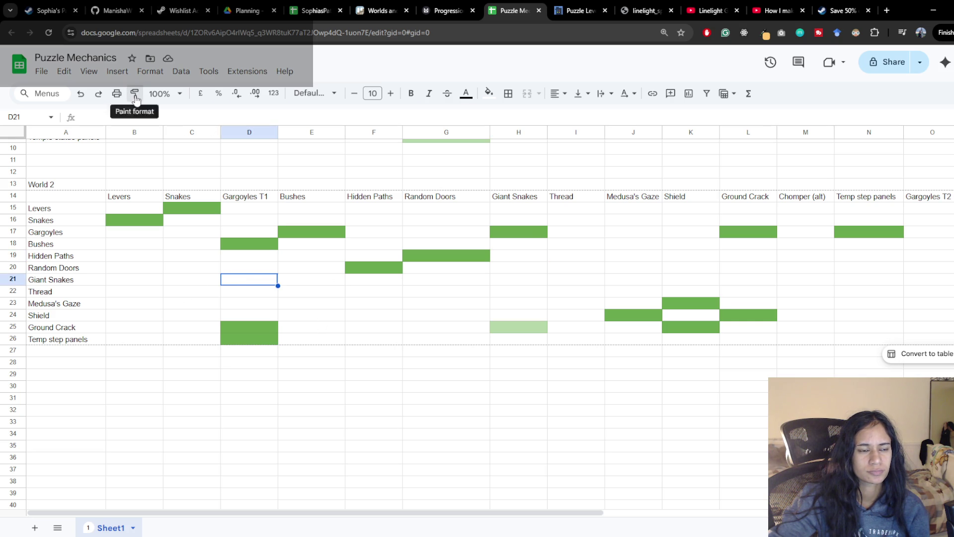
{"action": "left_click", "coordinate": [489, 94]}
{"action": "left_click", "coordinate": [544, 198]}
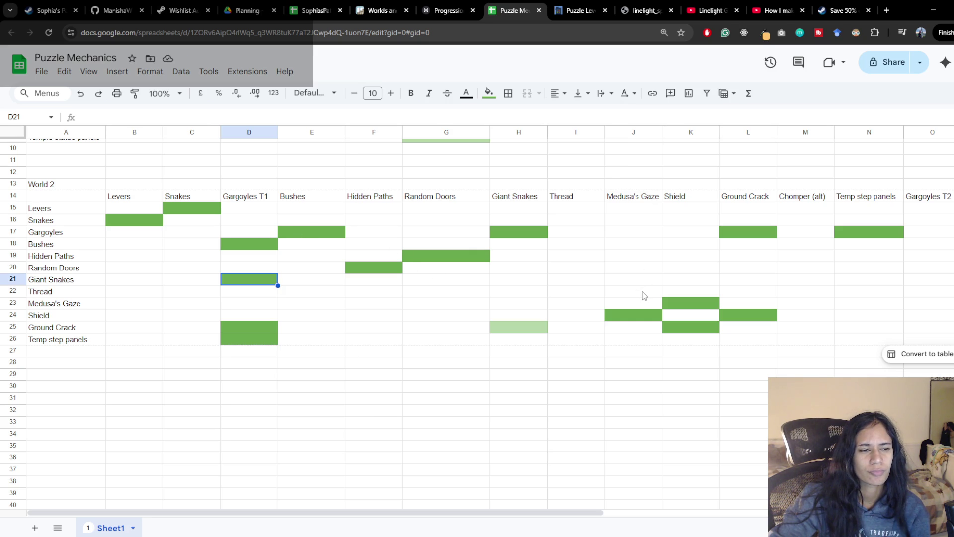
Step: Review J24 and the Shield row and column K pairings at K23 and K25
{"action": "left_click", "coordinate": [646, 315]}
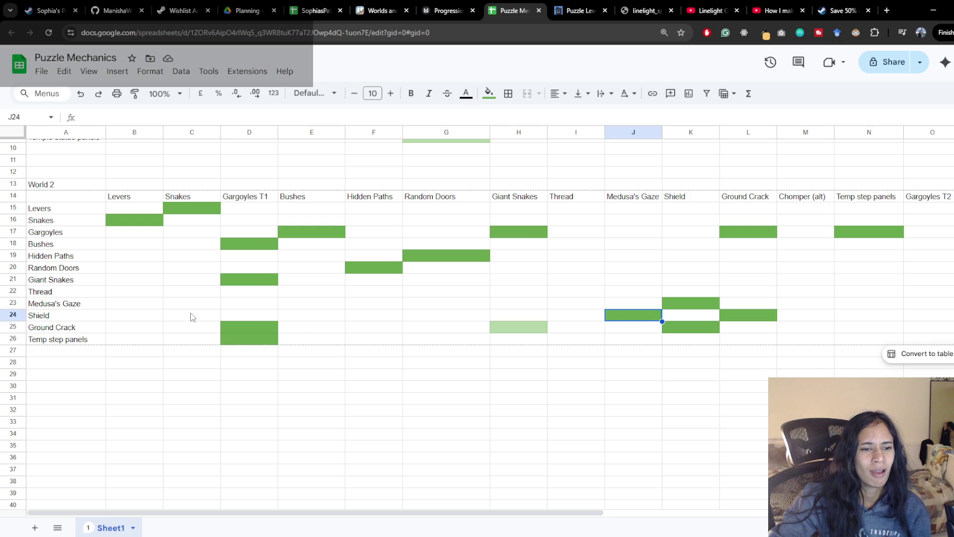
{"action": "left_click", "coordinate": [85, 315]}
{"action": "left_click", "coordinate": [11, 315]}
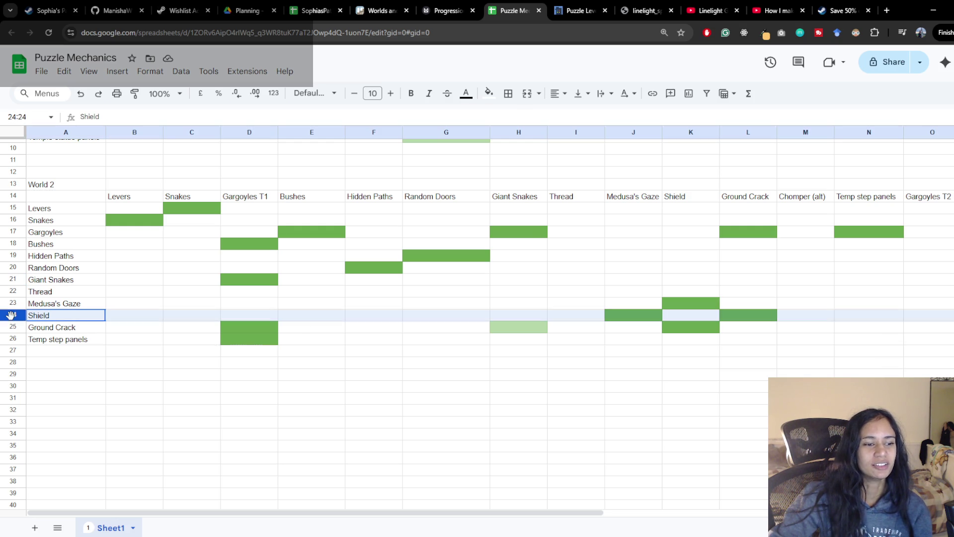
{"action": "left_click", "coordinate": [646, 318]}
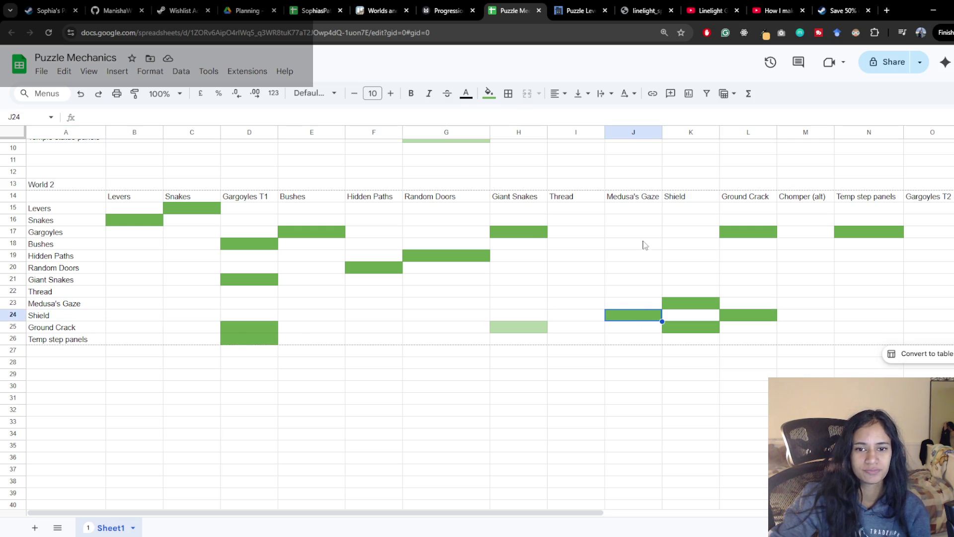
{"action": "left_click", "coordinate": [668, 186]}
{"action": "left_click", "coordinate": [696, 133]}
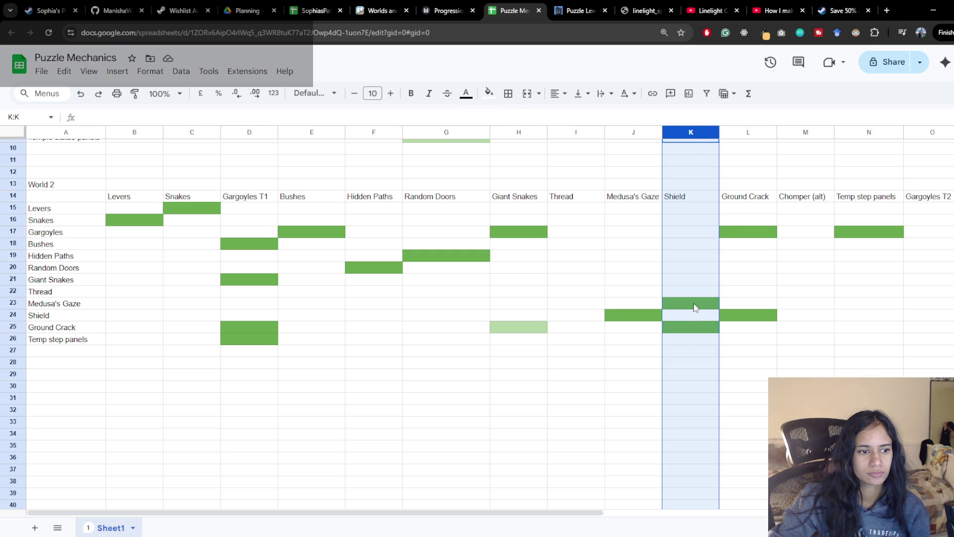
{"action": "left_click", "coordinate": [695, 306]}
{"action": "left_click", "coordinate": [691, 329]}
{"action": "scroll", "coordinate": [701, 323], "scroll_direction": "up", "scroll_amount": 2}
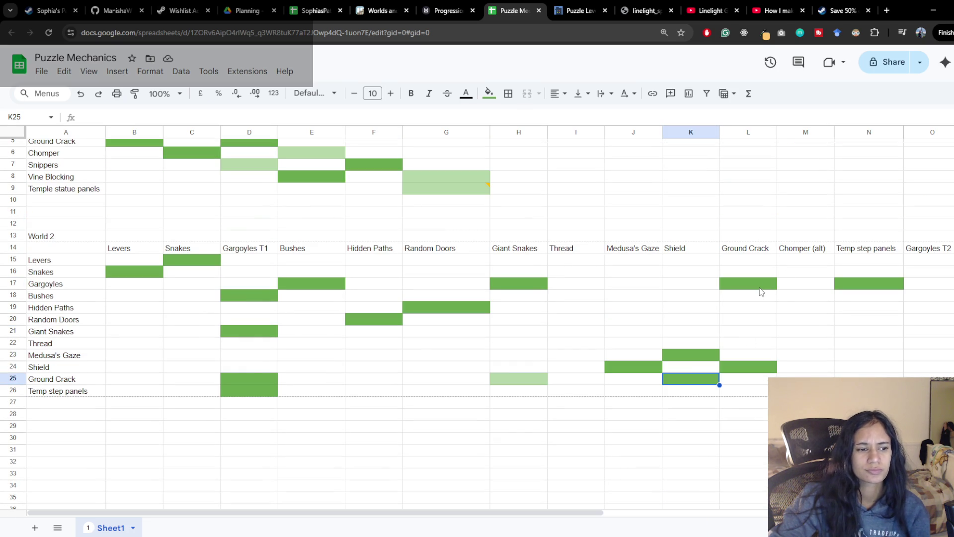
Step: Clear L24's fill (Shield × Ground Crack) and refill it dark green, checking against L17
{"action": "left_click", "coordinate": [760, 284]}
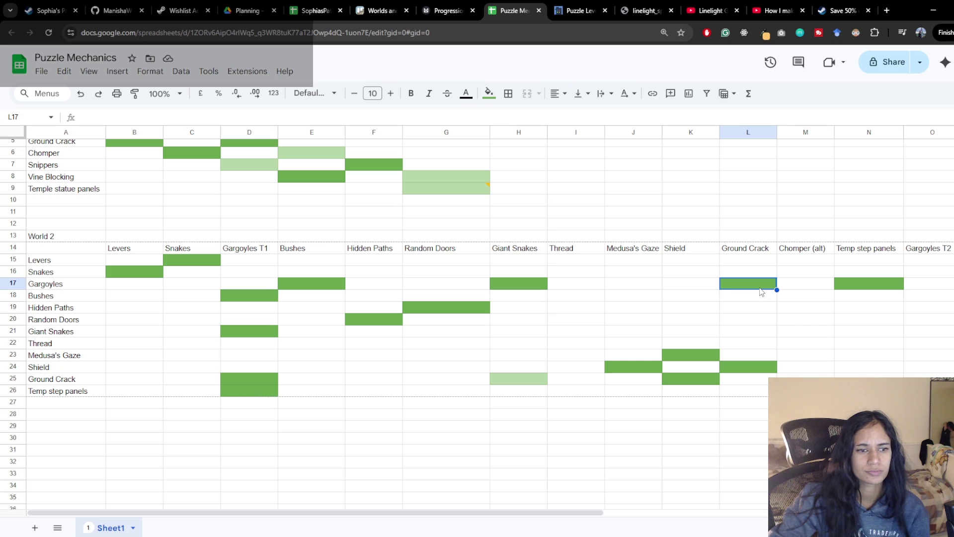
{"action": "left_click", "coordinate": [744, 368]}
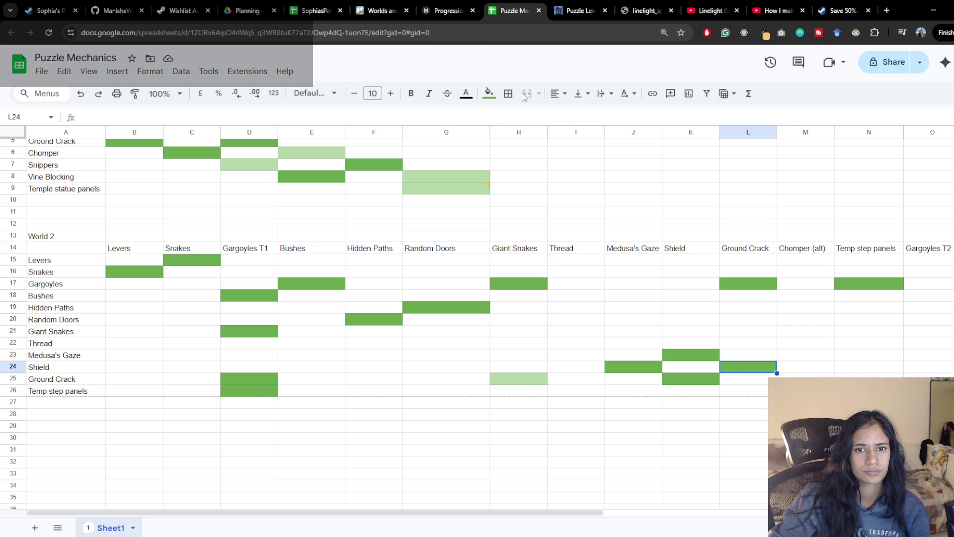
{"action": "left_click", "coordinate": [488, 93]}
{"action": "left_click", "coordinate": [510, 118]}
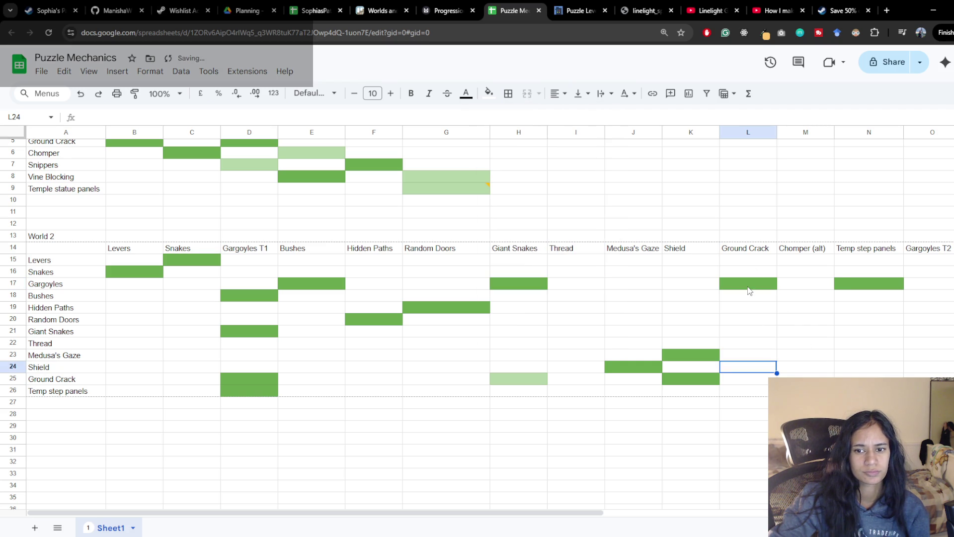
{"action": "left_click", "coordinate": [732, 287]}
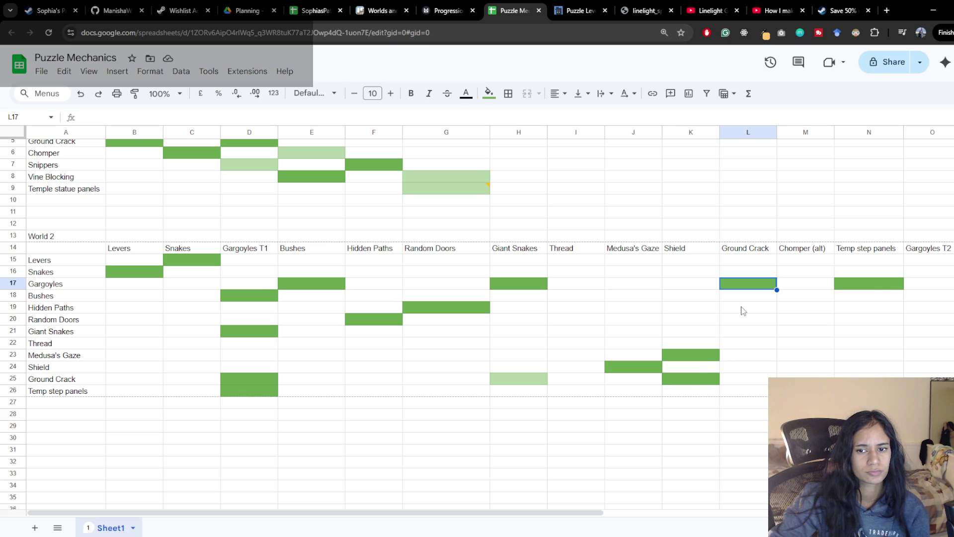
{"action": "left_click", "coordinate": [748, 354]}
{"action": "left_click", "coordinate": [748, 367]}
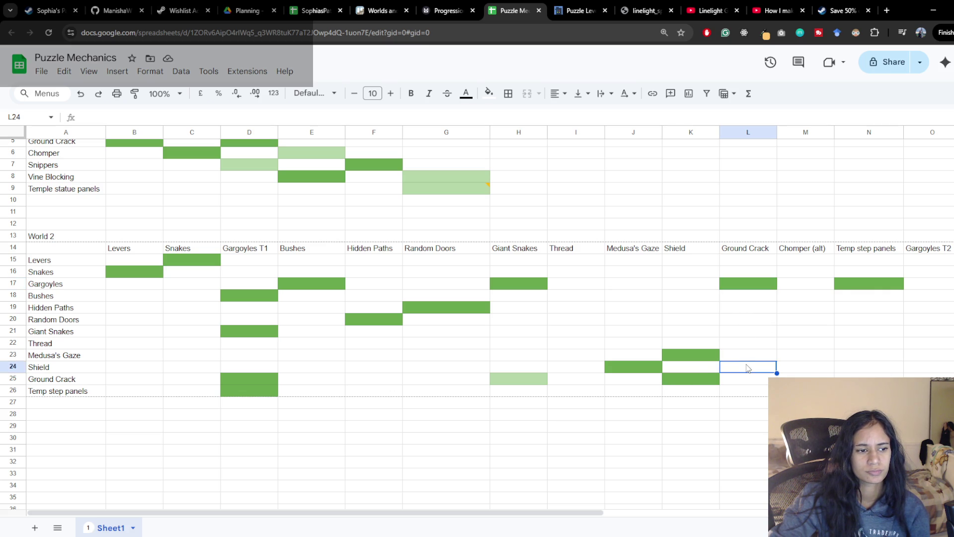
{"action": "left_click", "coordinate": [488, 94]}
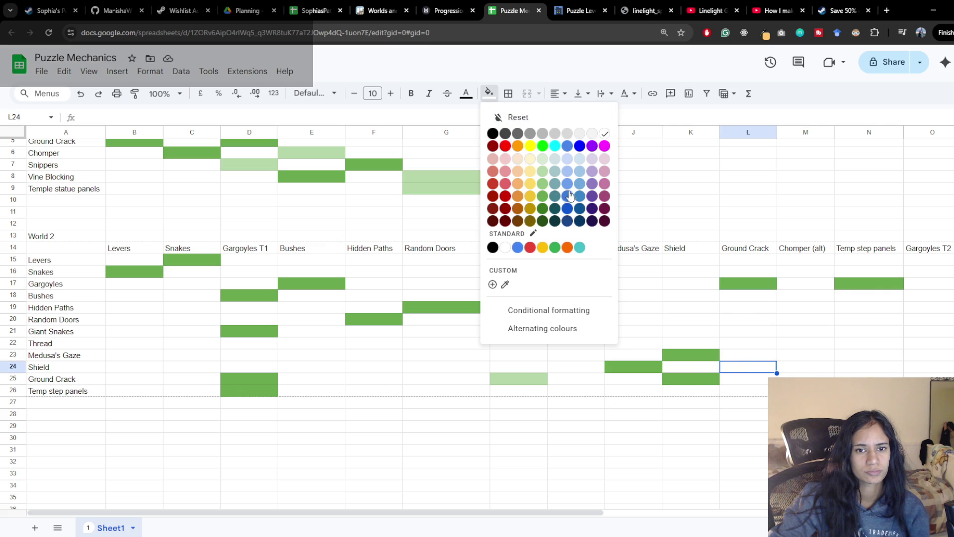
{"action": "left_click", "coordinate": [542, 199]}
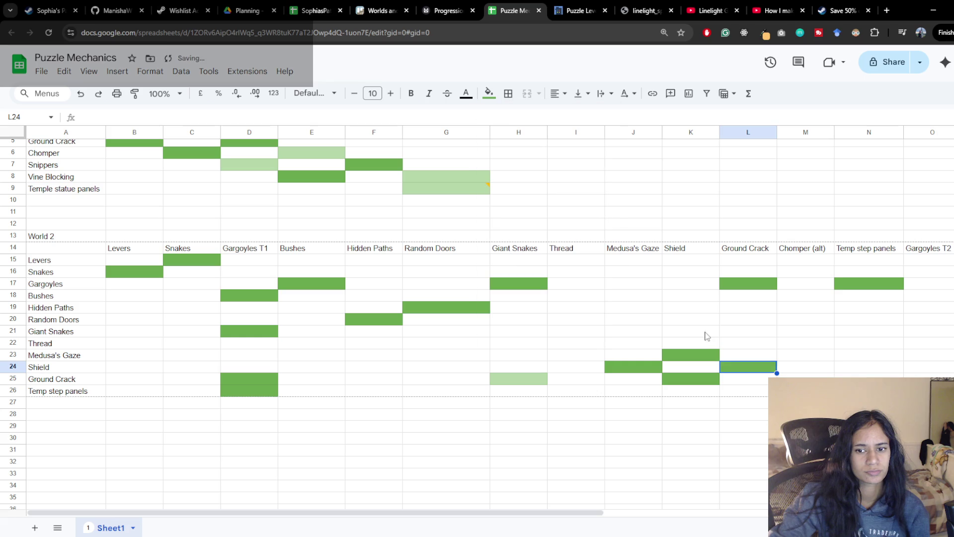
Step: Give L21 (Giant Snakes × Ground Crack) a light-green fill
{"action": "left_click", "coordinate": [744, 318]}
{"action": "left_click", "coordinate": [745, 332]}
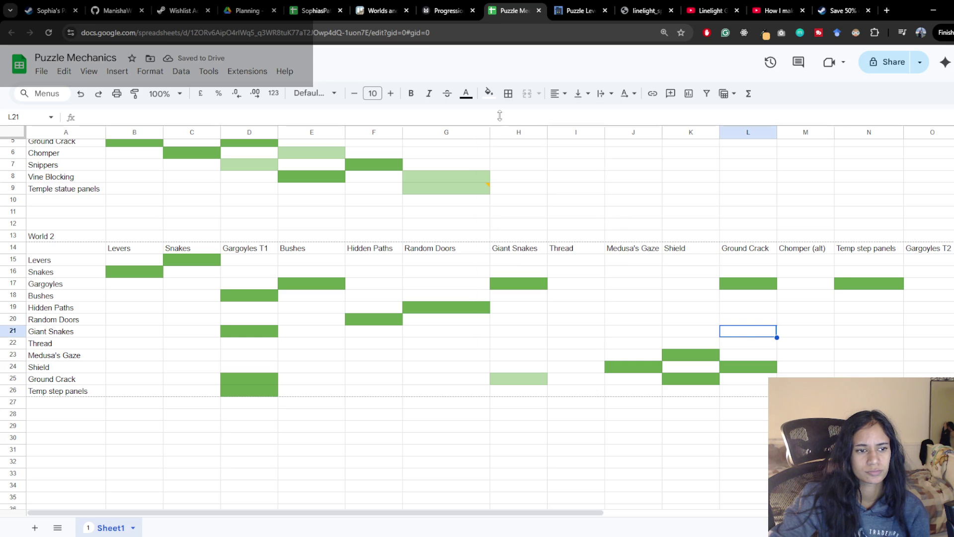
{"action": "left_click", "coordinate": [488, 93]}
{"action": "left_click", "coordinate": [546, 183]}
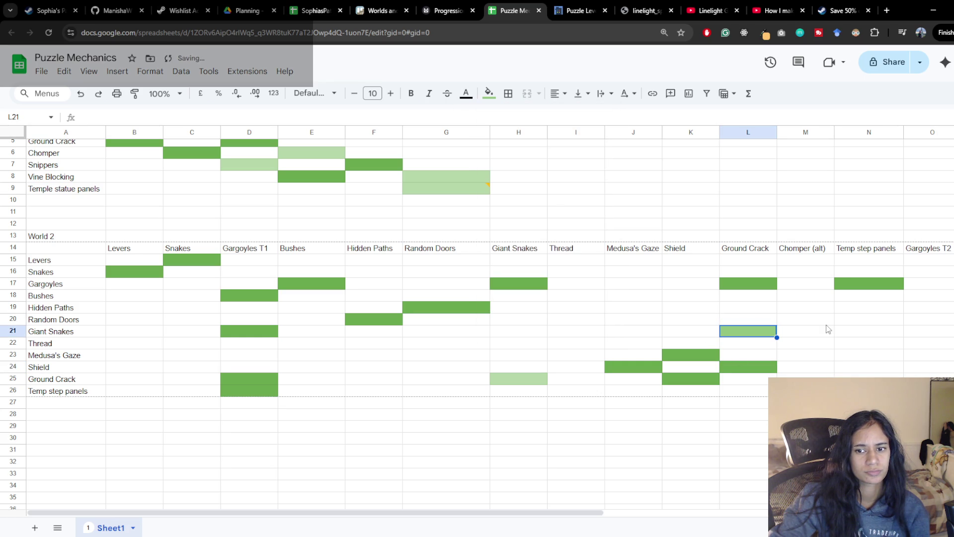
Step: Copy H25's light-green format onto L3 with Paint format
{"action": "left_click", "coordinate": [828, 310]}
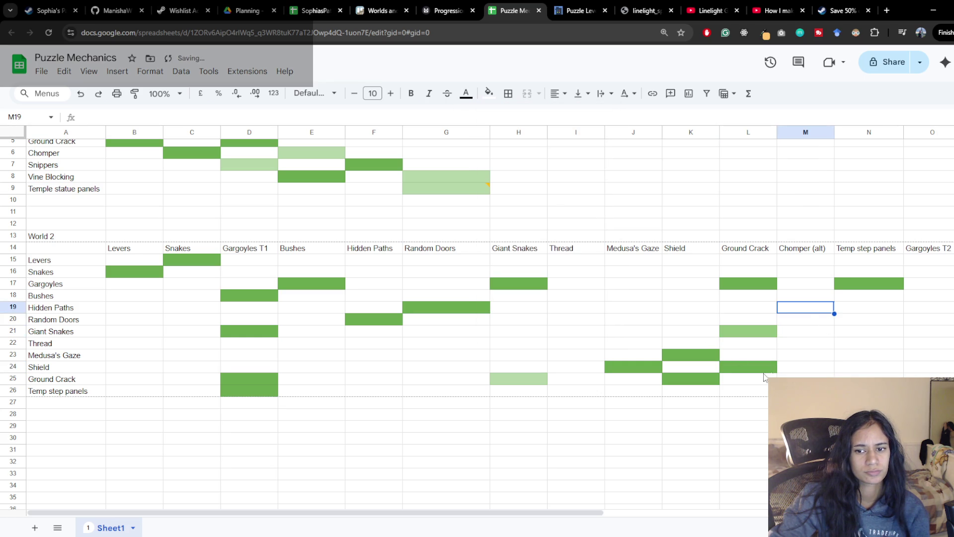
{"action": "left_click", "coordinate": [526, 381]}
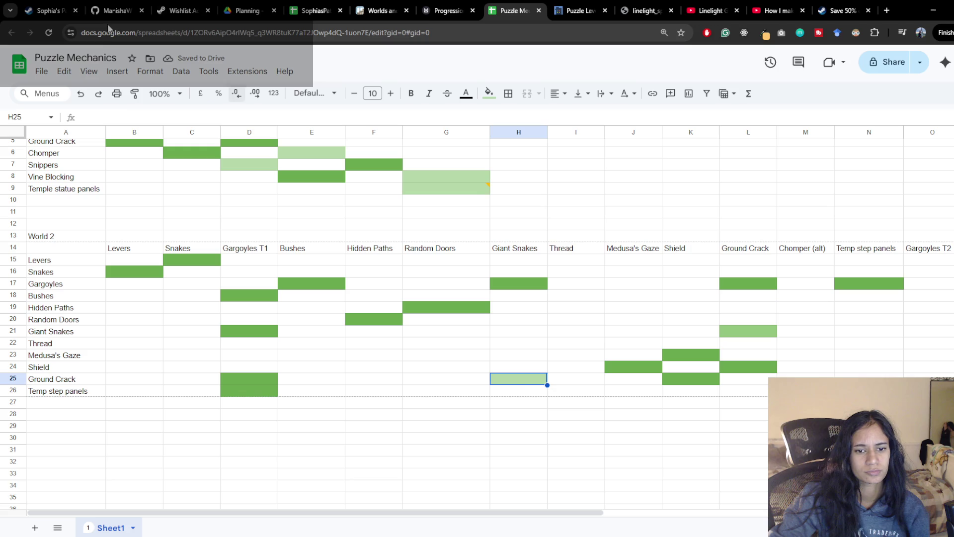
{"action": "left_click", "coordinate": [138, 94]}
{"action": "scroll", "coordinate": [477, 298], "scroll_direction": "up", "scroll_amount": 2}
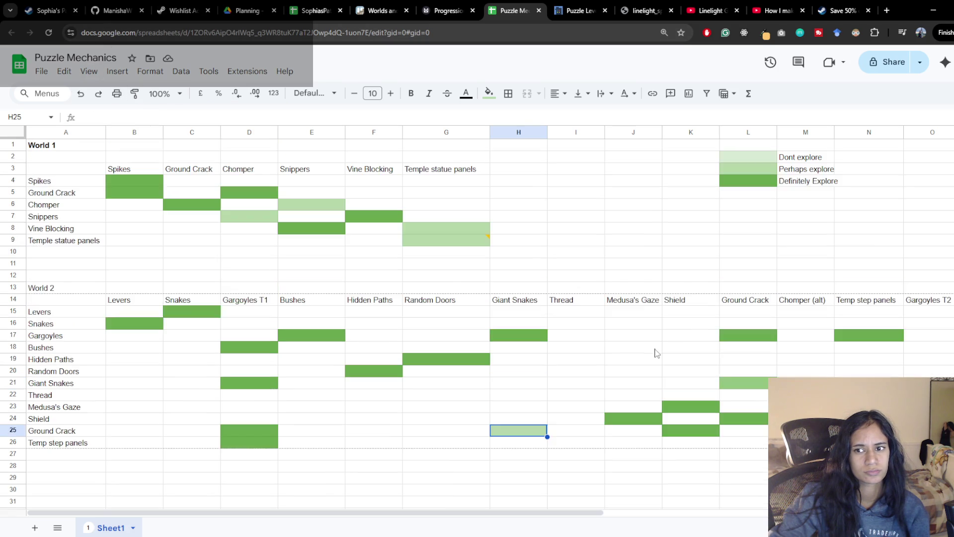
{"action": "left_click", "coordinate": [767, 168]}
{"action": "left_click", "coordinate": [135, 94]}
{"action": "left_click", "coordinate": [517, 430]}
{"action": "left_click", "coordinate": [134, 94]}
{"action": "left_click", "coordinate": [762, 386]}
{"action": "left_click", "coordinate": [734, 409]}
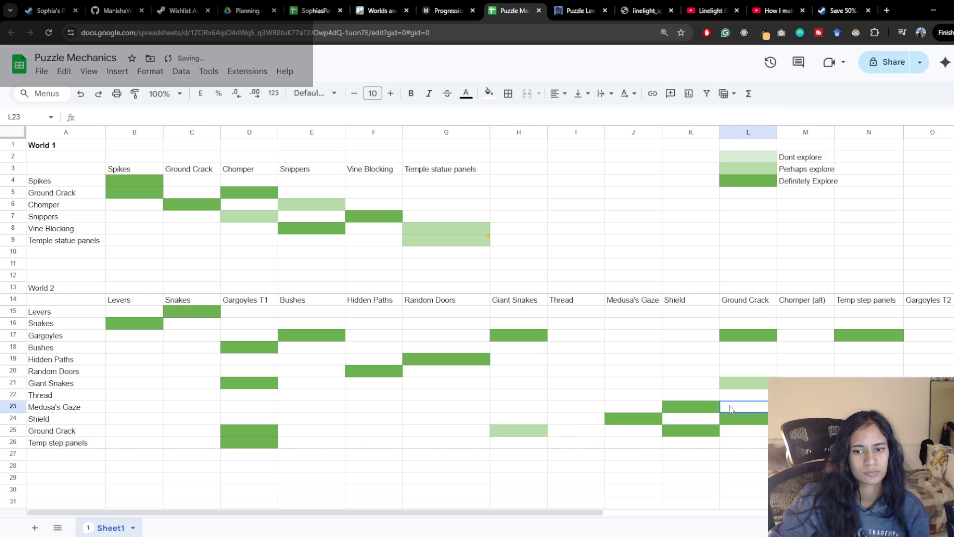
{"action": "scroll", "coordinate": [730, 410], "scroll_direction": "down", "scroll_amount": 1}
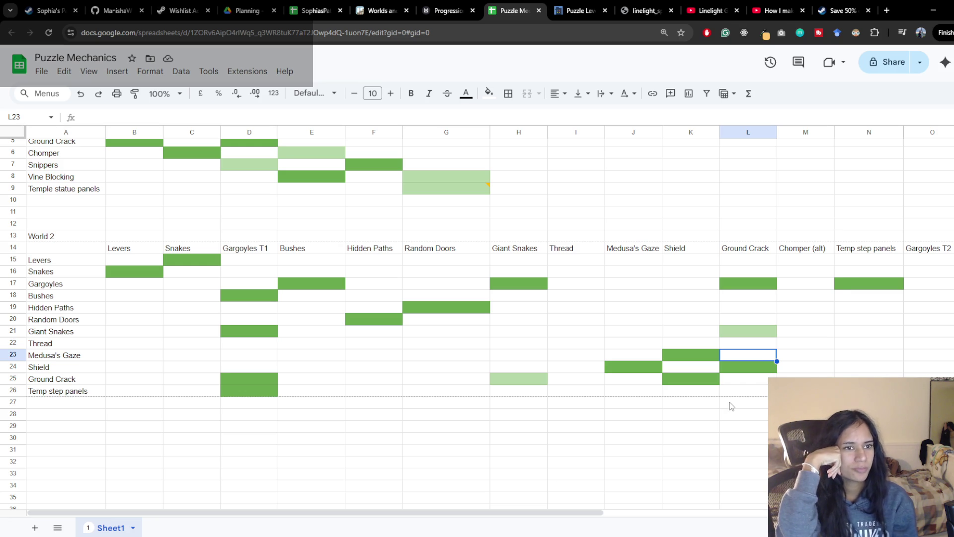
{"action": "left_click", "coordinate": [380, 10]}
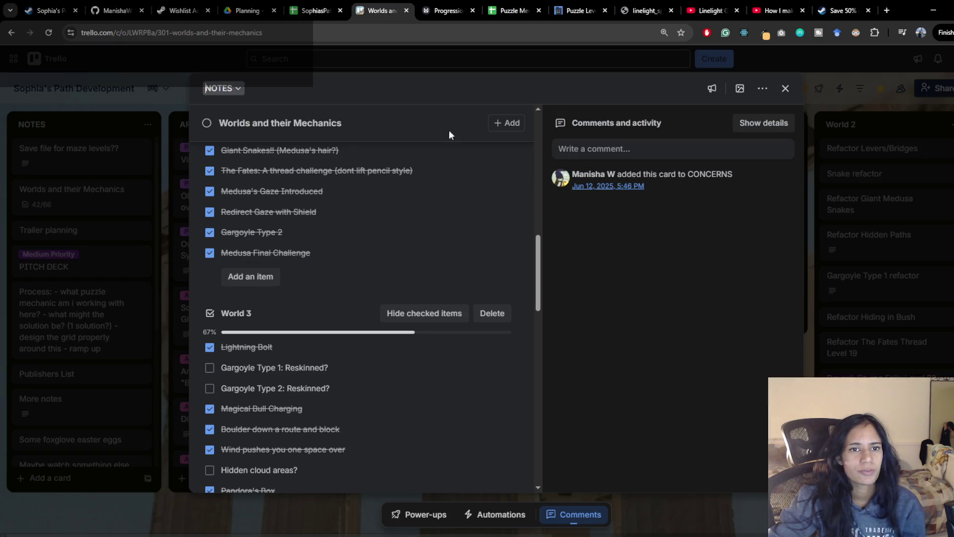
{"action": "left_click", "coordinate": [806, 311]}
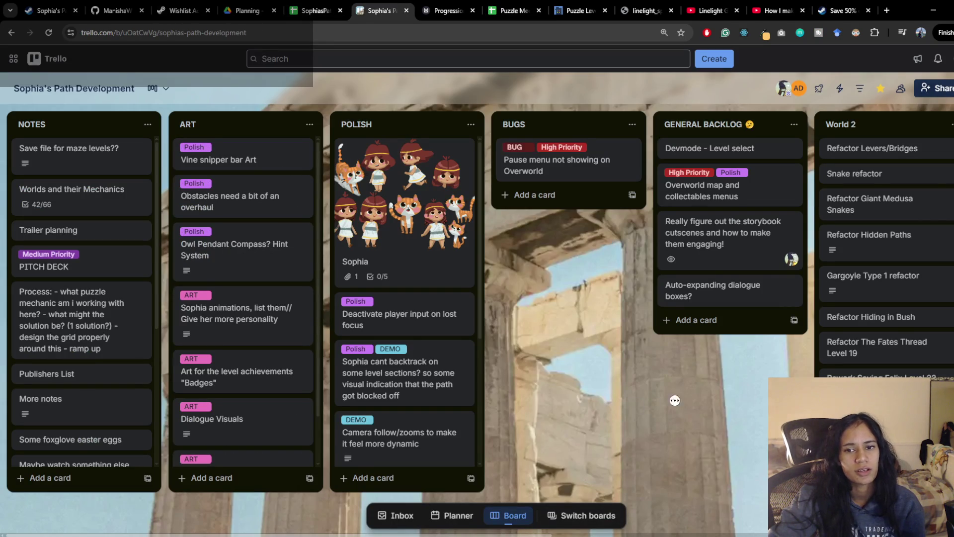
{"action": "scroll", "coordinate": [547, 412], "scroll_direction": "right", "scroll_amount": 10}
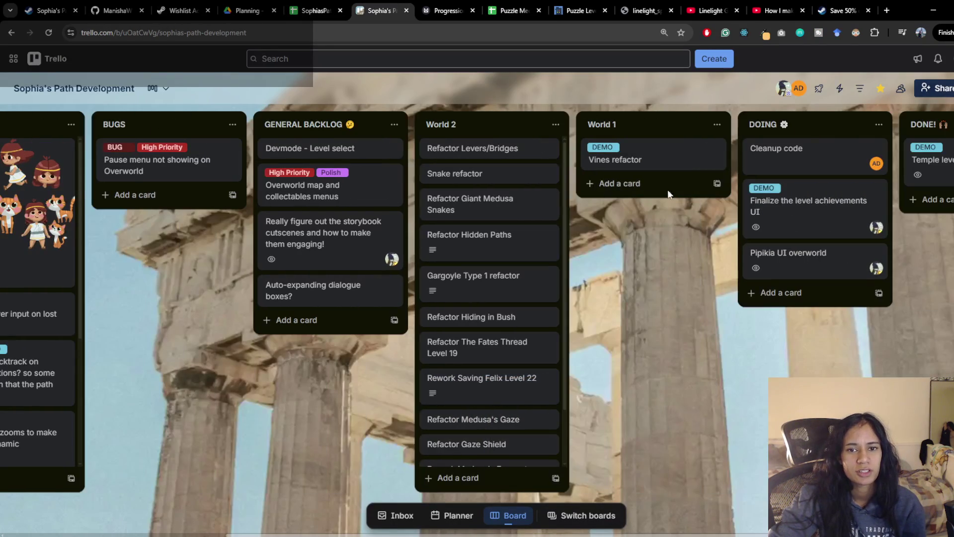
{"action": "left_click", "coordinate": [512, 10]}
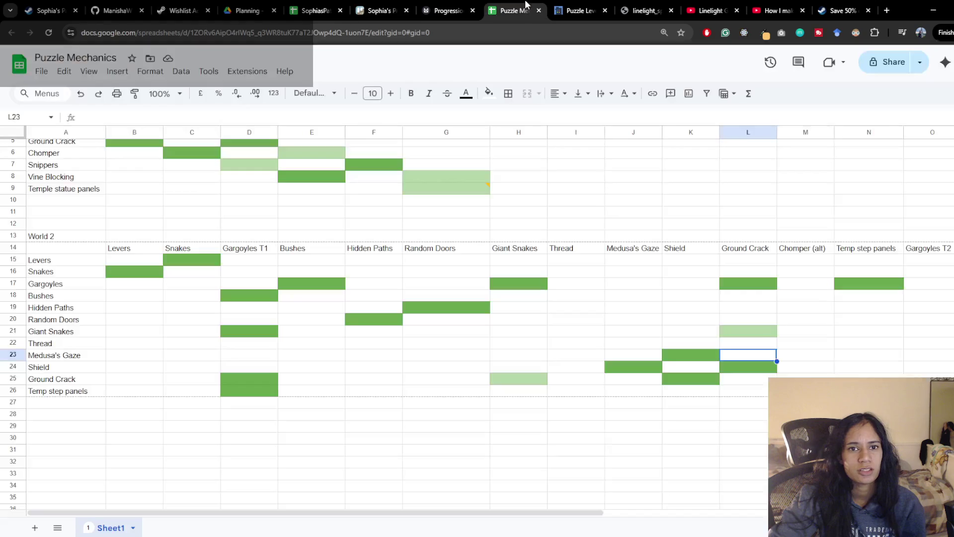
Step: Scroll to the top of the sheet and bring up Paint's recent-files list from the taskbar
{"action": "scroll", "coordinate": [262, 376], "scroll_direction": "up", "scroll_amount": 2}
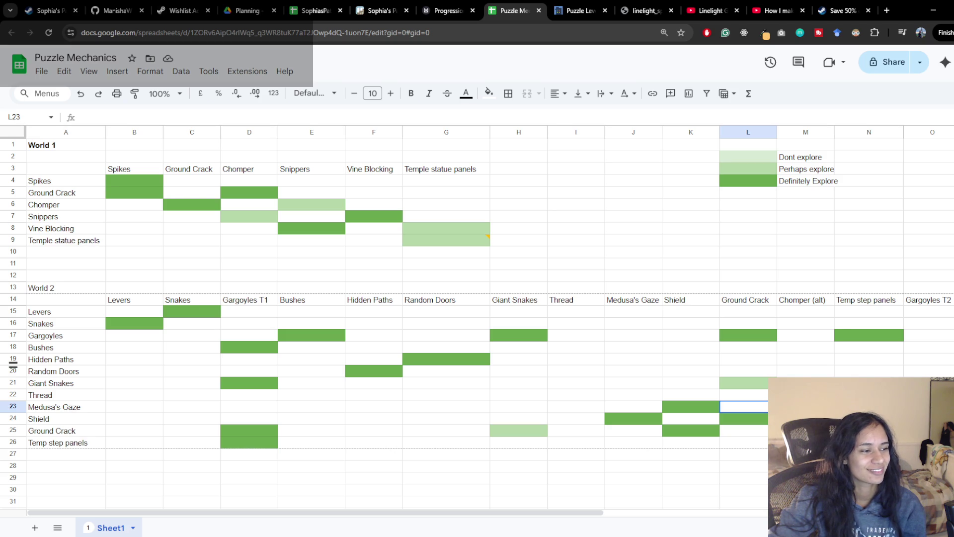
{"action": "mouse_move", "coordinate": [453, 519]}
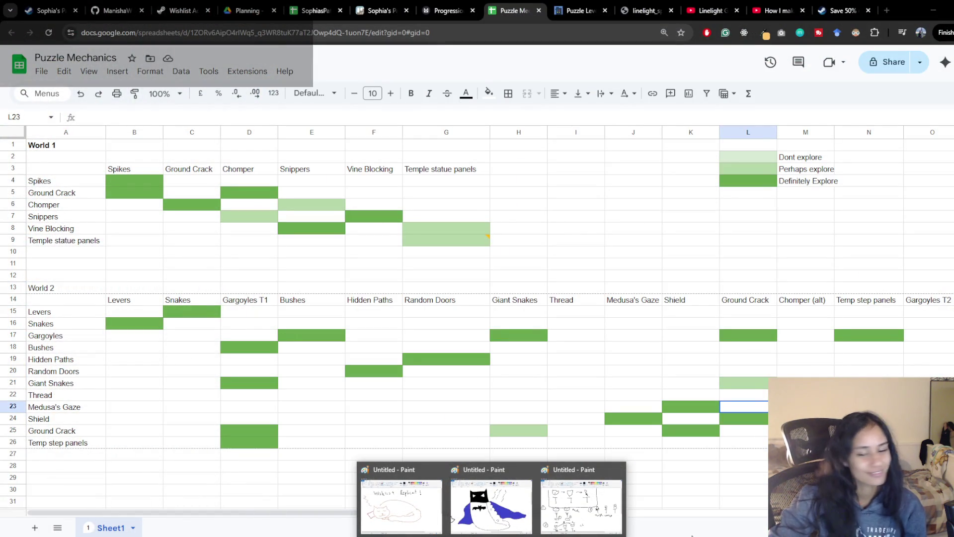
{"action": "right_click", "coordinate": [492, 536]}
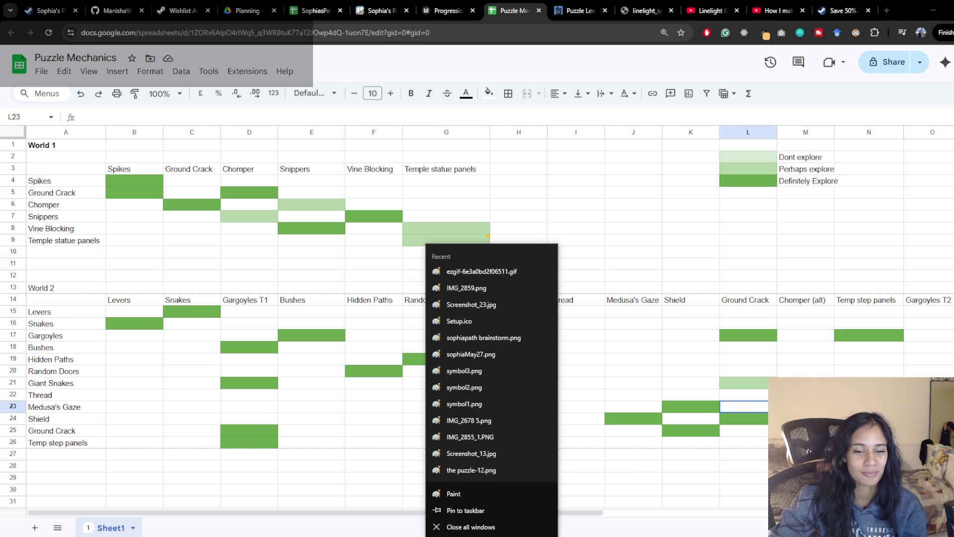
Step: Start a blank Paint canvas, switch to the Pencil, and begin sketching a 3
{"action": "left_click", "coordinate": [494, 495]}
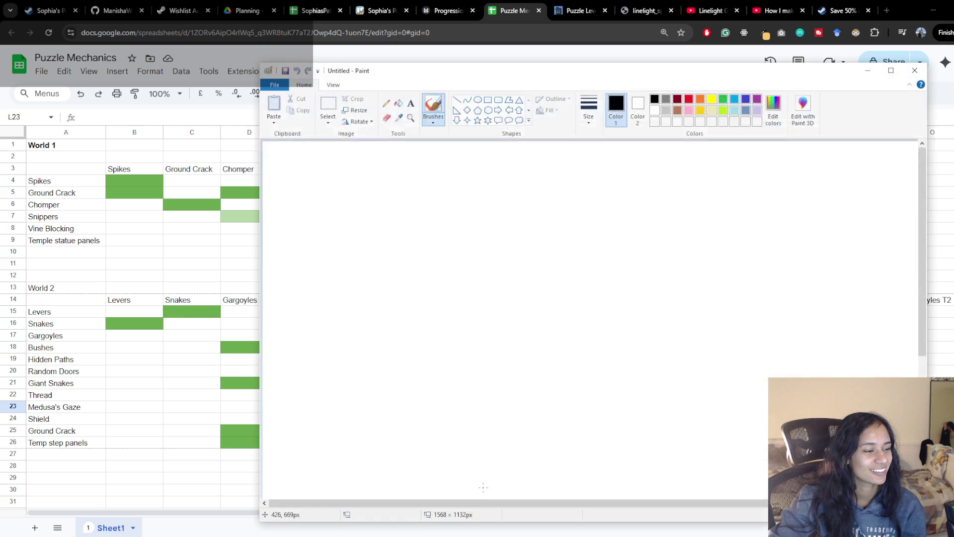
{"action": "left_click", "coordinate": [434, 121]}
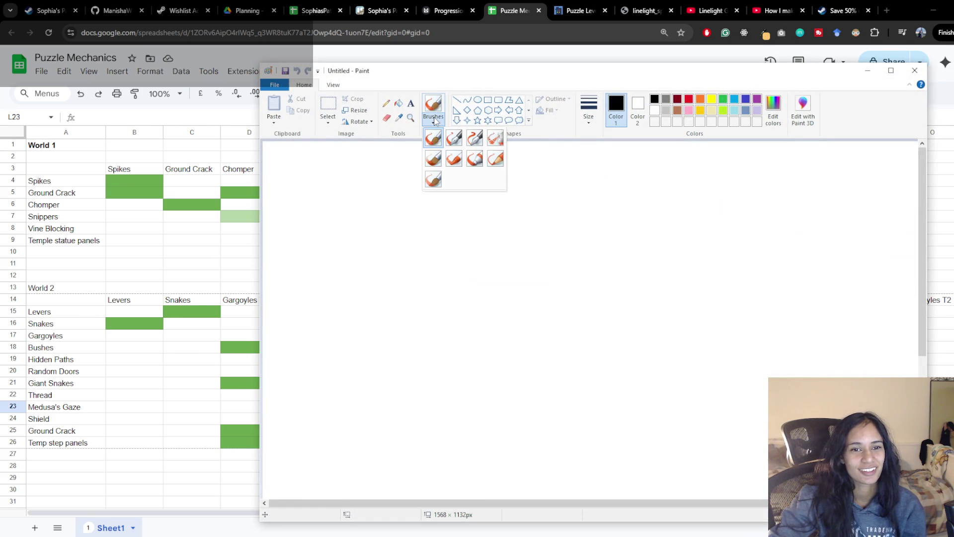
{"action": "left_click", "coordinate": [433, 102]}
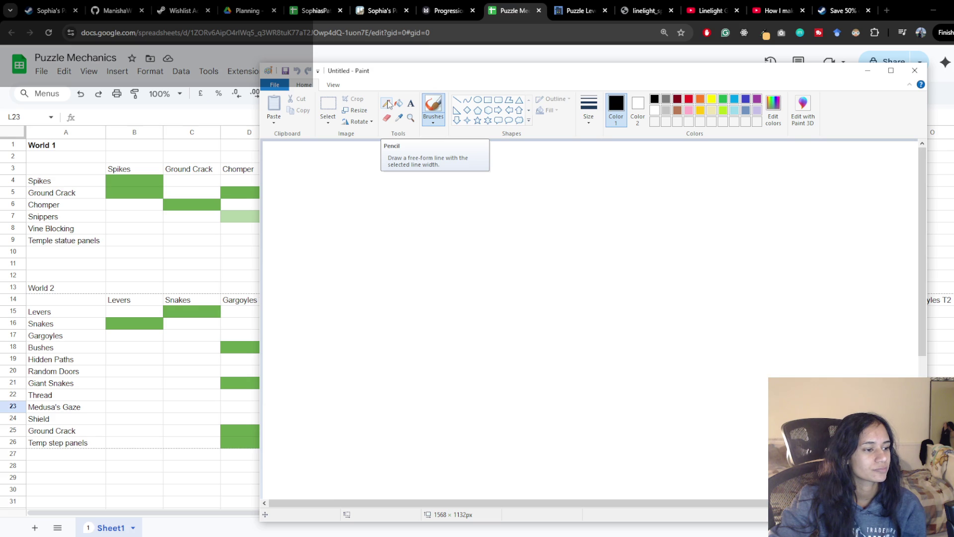
{"action": "left_click", "coordinate": [387, 104]}
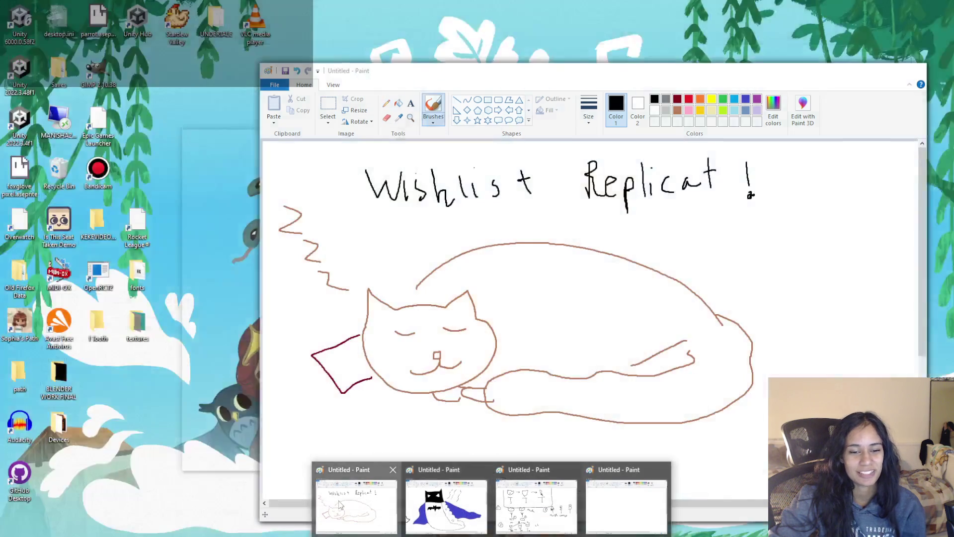
{"action": "left_click", "coordinate": [362, 507]}
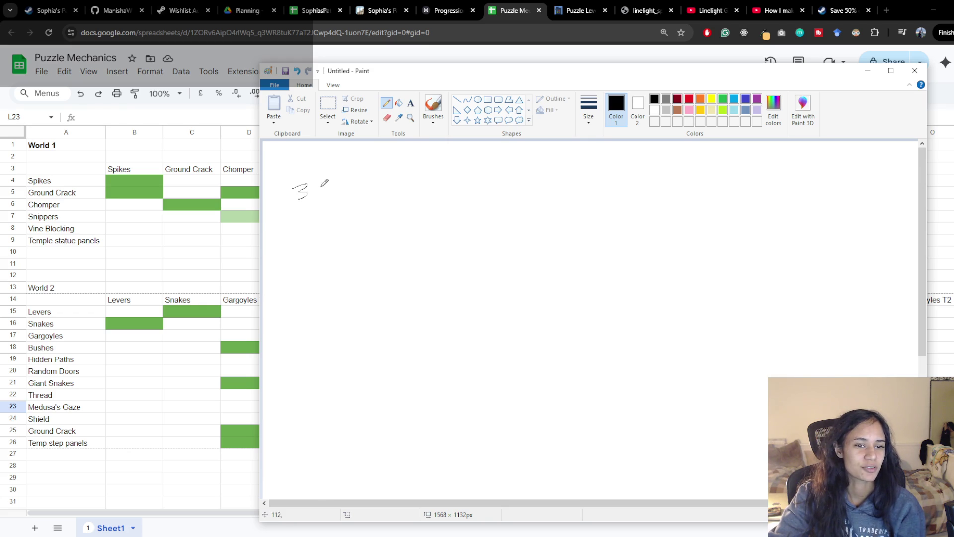
Step: Finish the 3 2 1 countdown, redraw the snake's leg longer and add its curling tail
{"action": "left_click_drag", "start_coordinate": [349, 175], "coordinate": [350, 183]}
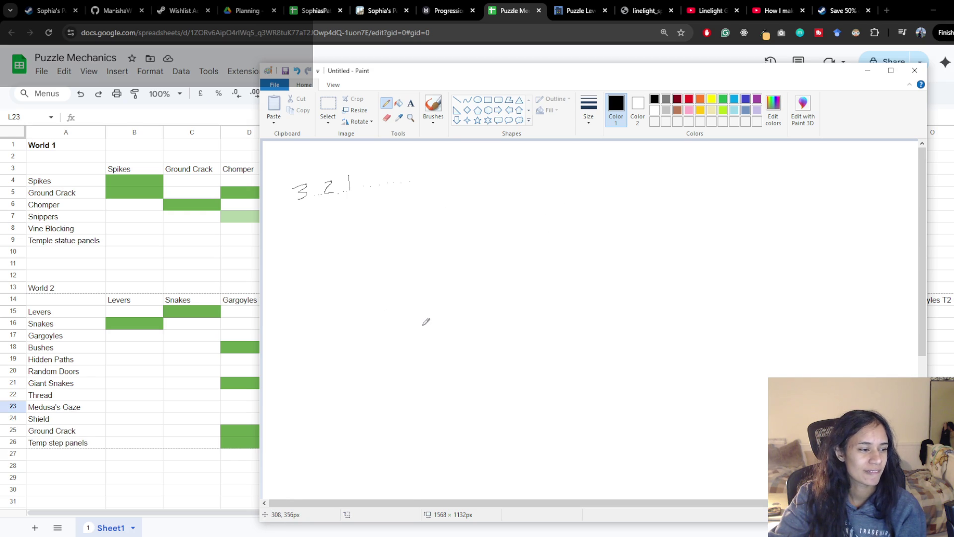
{"action": "left_click", "coordinate": [13, 281]}
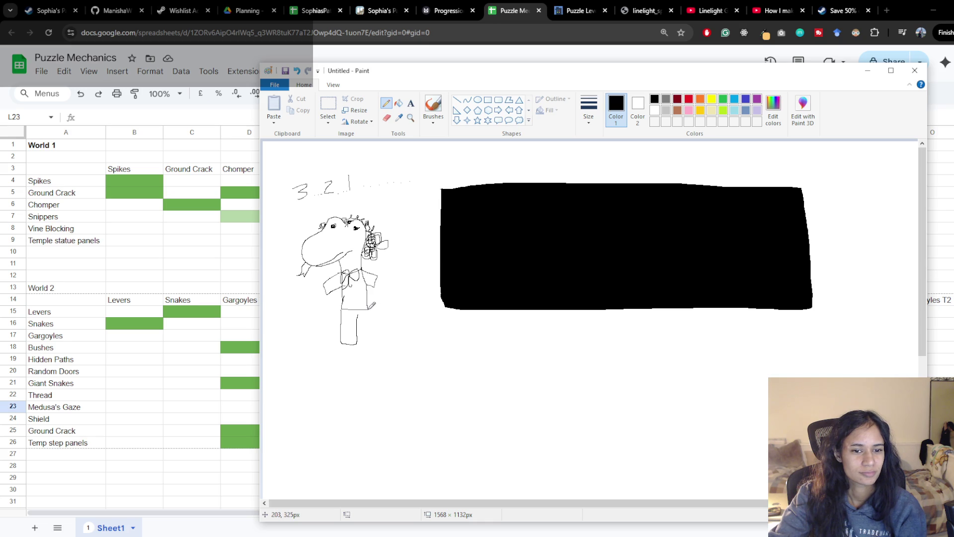
{"action": "key", "text": "ctrl+z"}
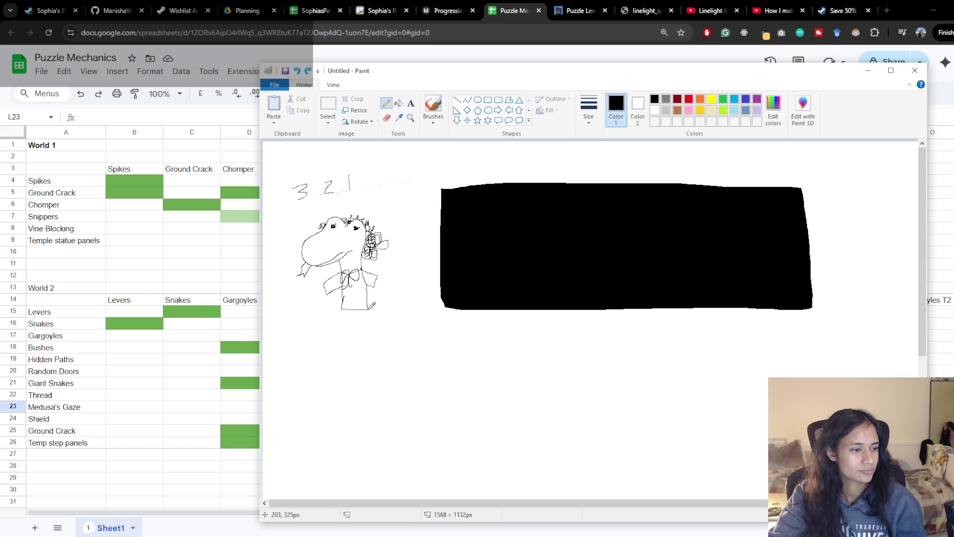
{"action": "mouse_move", "coordinate": [368, 309]}
{"action": "left_mouse_down"}
{"action": "mouse_move", "coordinate": [366, 328]}
{"action": "mouse_move", "coordinate": [331, 334]}
{"action": "left_mouse_up"}
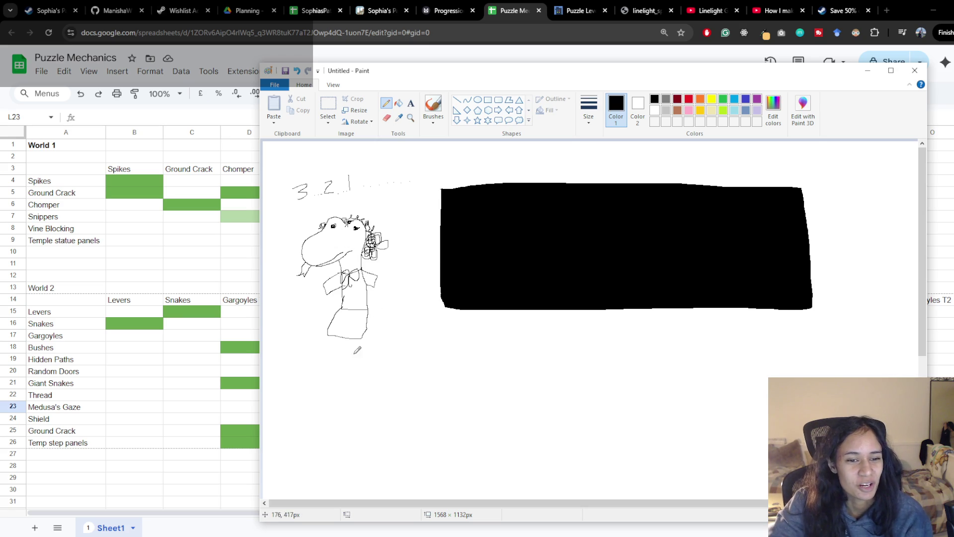
{"action": "mouse_move", "coordinate": [339, 332]}
{"action": "left_mouse_down"}
{"action": "mouse_move", "coordinate": [338, 348]}
{"action": "mouse_move", "coordinate": [370, 361]}
{"action": "mouse_move", "coordinate": [400, 343]}
{"action": "mouse_move", "coordinate": [406, 327]}
{"action": "mouse_move", "coordinate": [349, 340]}
{"action": "left_mouse_up"}
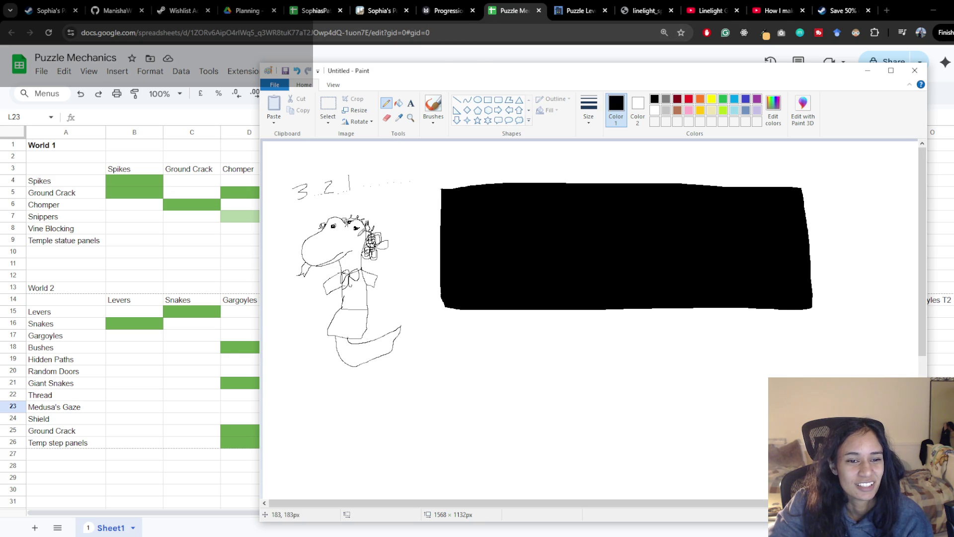
{"action": "left_click", "coordinate": [517, 6]}
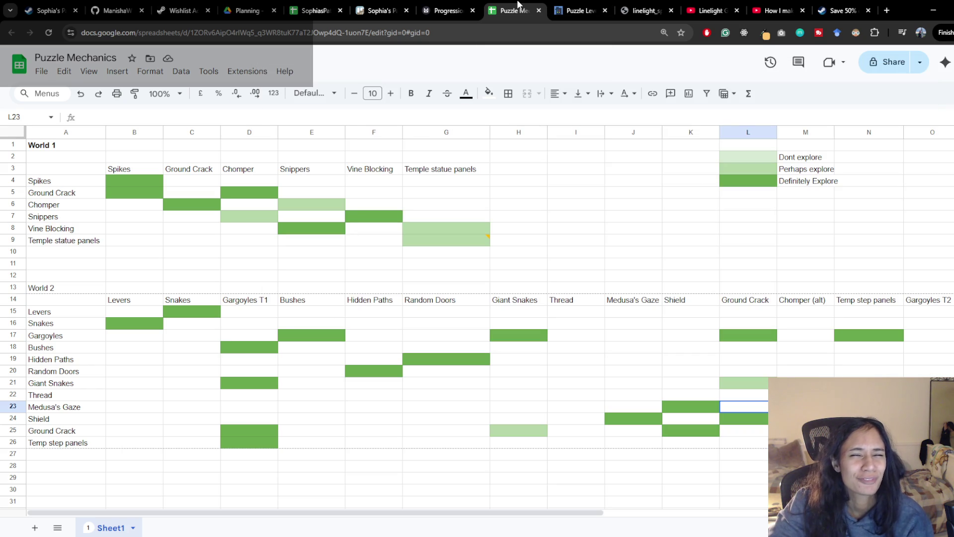
Step: Search Google for 'are snakes deaf', glance at the image results, then return to Paint
{"action": "key", "text": "ctrl+t"}
{"action": "type", "text": "are snakes"}
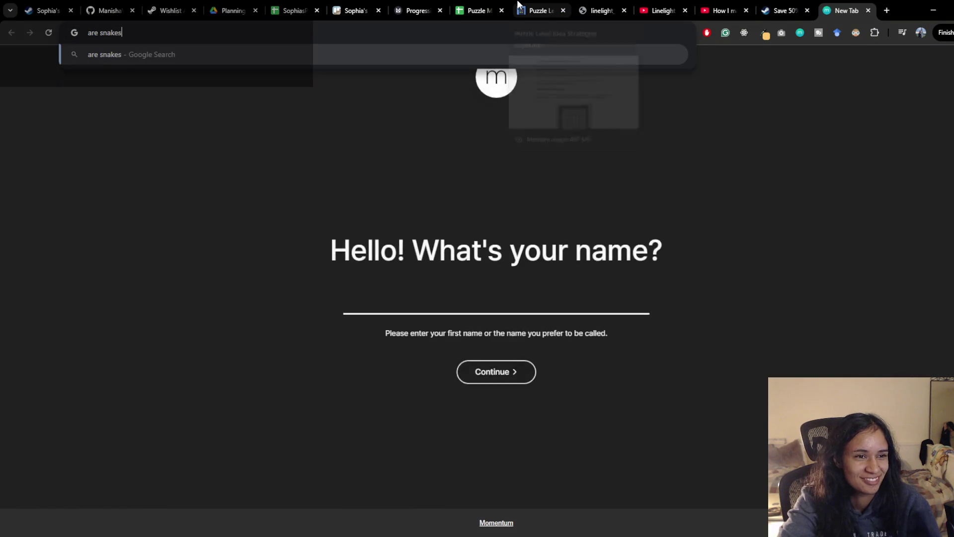
{"action": "type", "text": " deaf"}
{"action": "key", "text": "Return"}
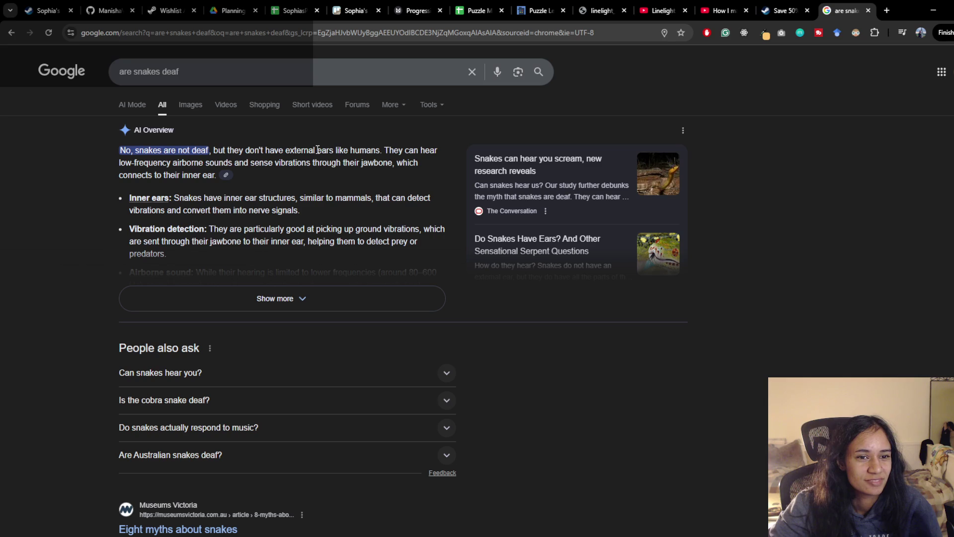
{"action": "left_click", "coordinate": [193, 108]}
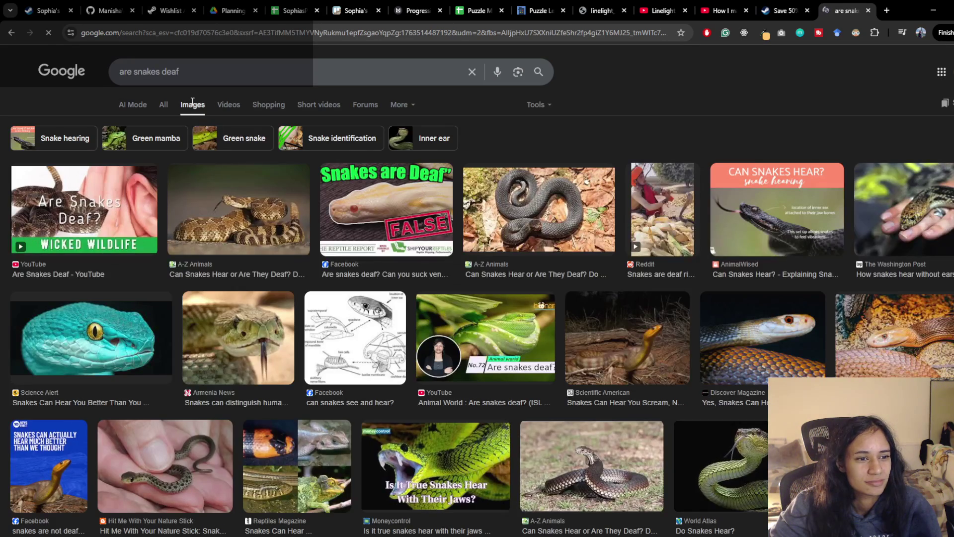
{"action": "key", "text": "alt+Left"}
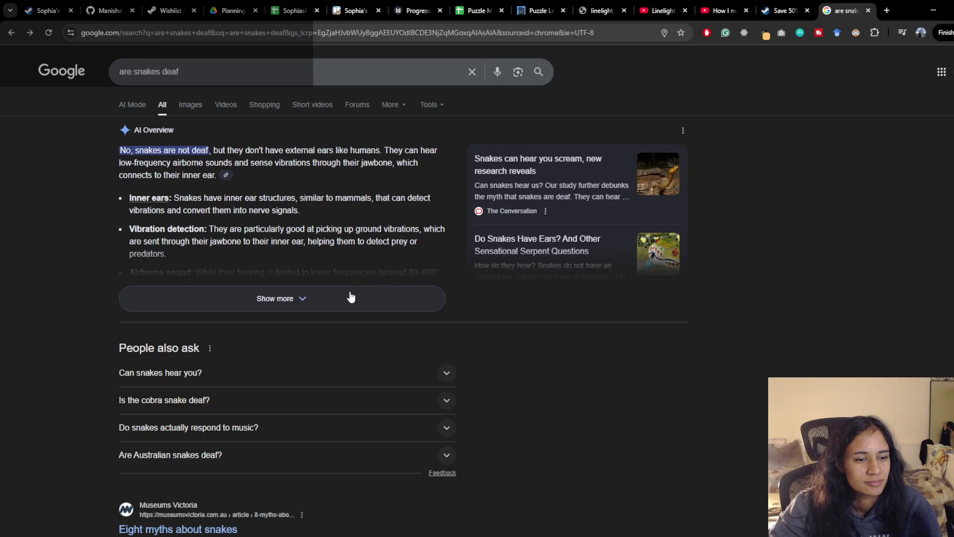
{"action": "key", "text": "alt+Tab"}
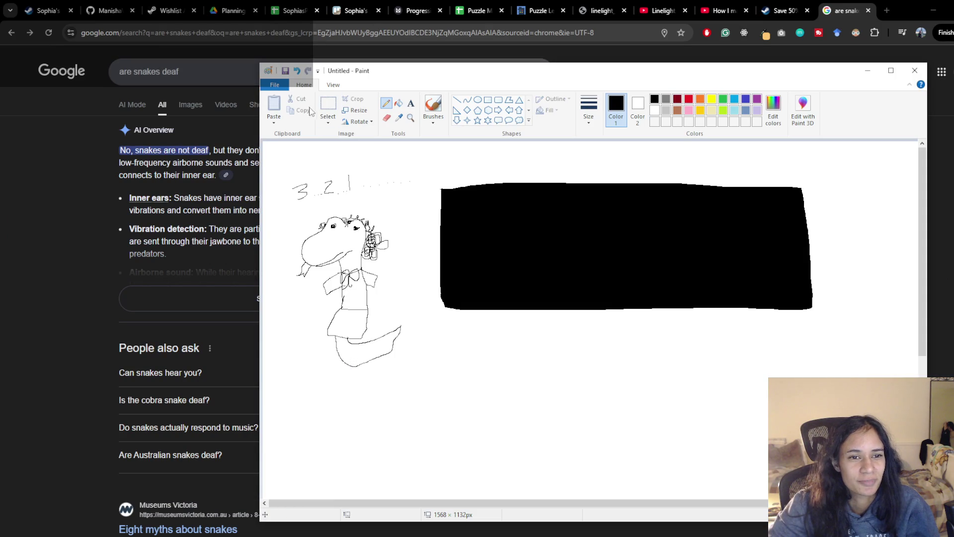
Step: Fill the snake's head and tail green with the Fill bucket
{"action": "left_click", "coordinate": [723, 99]}
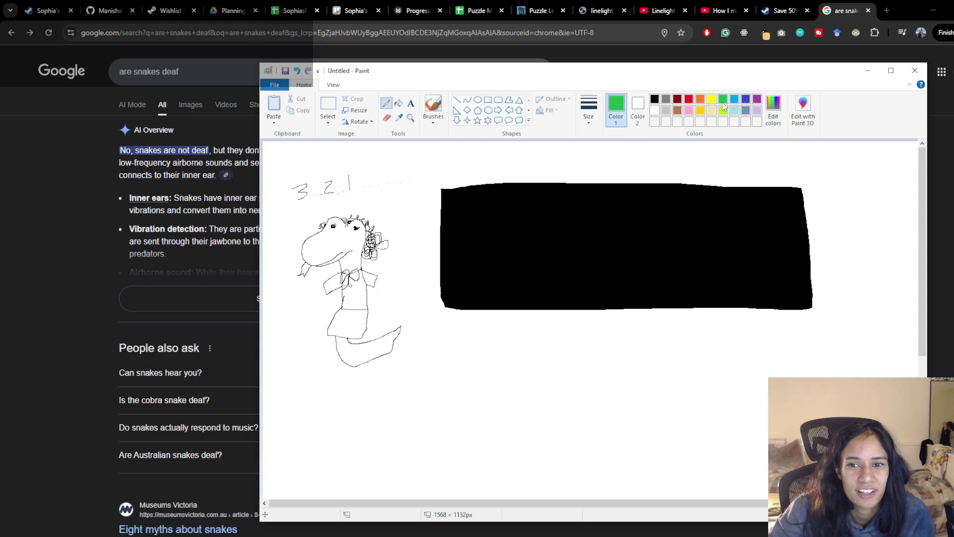
{"action": "left_click", "coordinate": [399, 102]}
{"action": "left_click", "coordinate": [334, 247]}
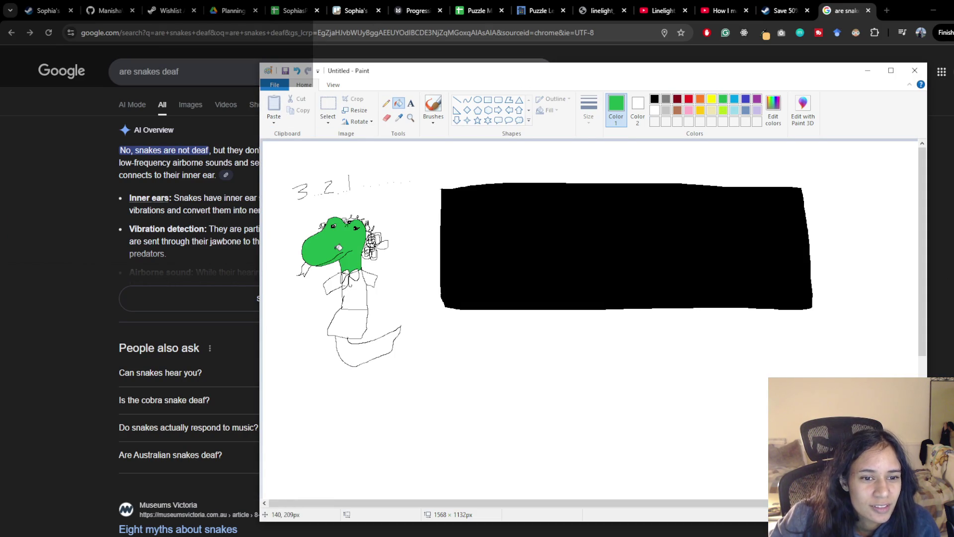
{"action": "left_click", "coordinate": [349, 343]}
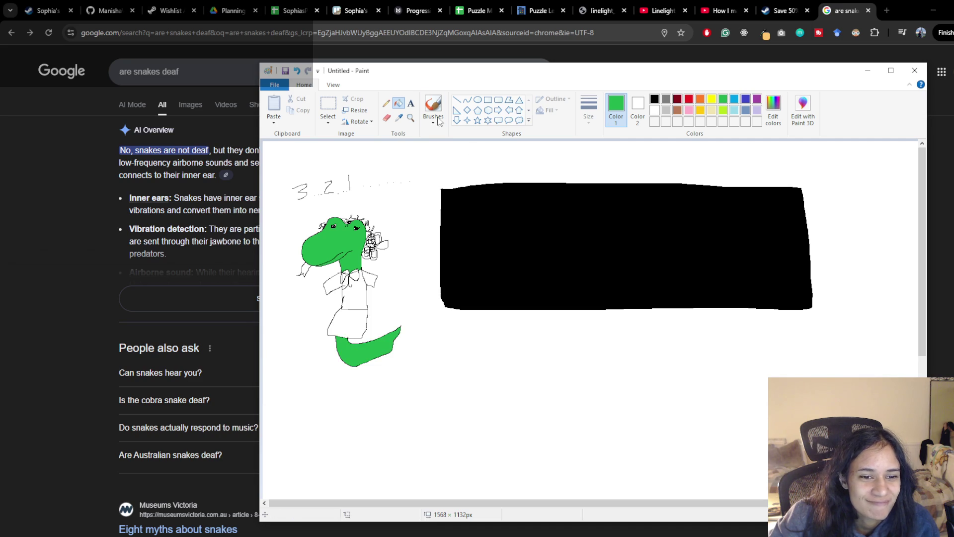
Step: Fill the snake's shirt and both sleeves gold and its skirt blue
{"action": "left_click", "coordinate": [689, 99]}
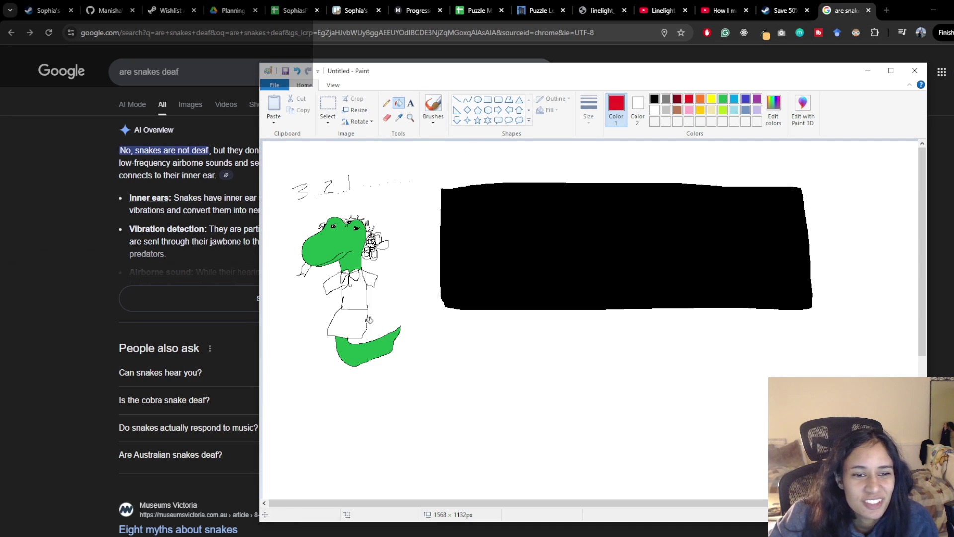
{"action": "left_click", "coordinate": [700, 110]}
{"action": "left_click", "coordinate": [358, 295]}
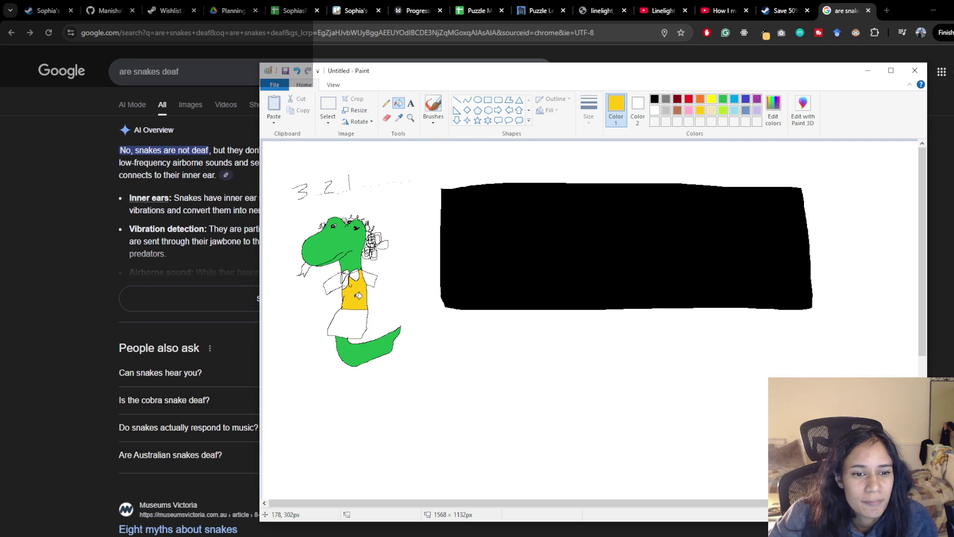
{"action": "left_click", "coordinate": [332, 284]}
{"action": "left_click", "coordinate": [372, 278]}
{"action": "left_click", "coordinate": [723, 99]}
{"action": "left_click", "coordinate": [746, 99]}
{"action": "left_click", "coordinate": [350, 323]}
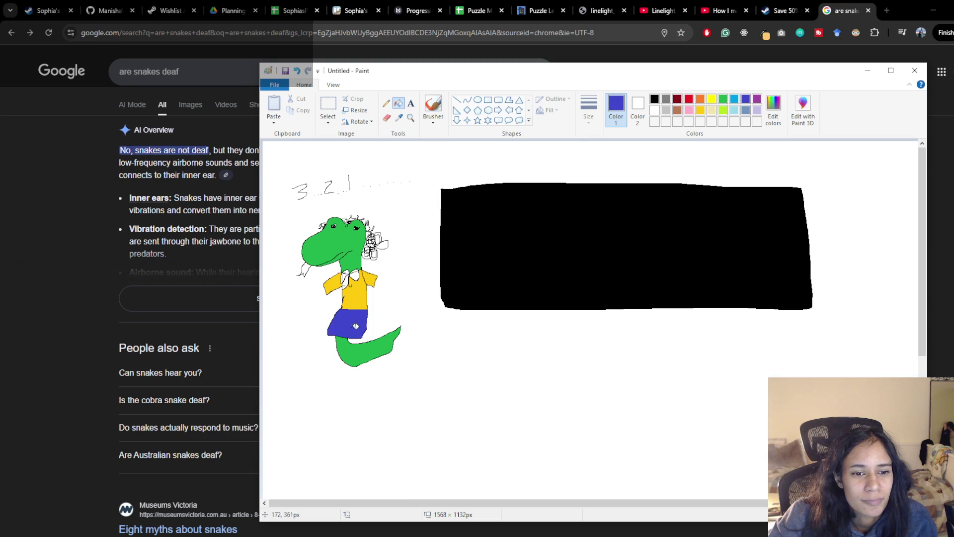
Step: Fill the snake's tongue red
{"action": "left_click", "coordinate": [331, 106]}
{"action": "mouse_move", "coordinate": [281, 209]}
{"action": "left_mouse_down"}
{"action": "mouse_move", "coordinate": [392, 300]}
{"action": "mouse_move", "coordinate": [438, 383]}
{"action": "left_mouse_up"}
{"action": "left_click", "coordinate": [398, 103]}
{"action": "left_click", "coordinate": [689, 99]}
{"action": "left_click", "coordinate": [304, 269]}
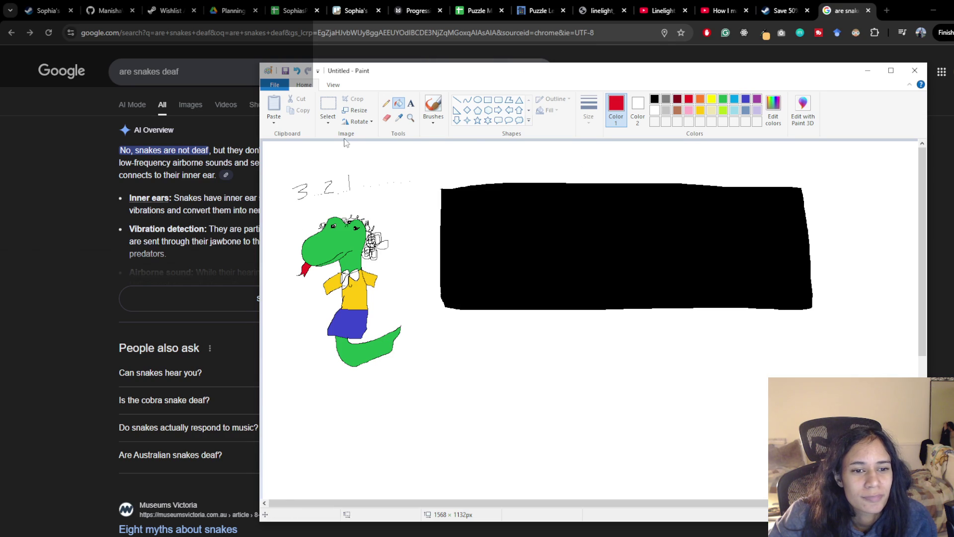
Step: Select the snake with a transparent-background selection and shift it slightly right and down
{"action": "left_click", "coordinate": [328, 107]}
{"action": "mouse_move", "coordinate": [280, 205]}
{"action": "left_mouse_down"}
{"action": "mouse_move", "coordinate": [389, 304]}
{"action": "mouse_move", "coordinate": [430, 380]}
{"action": "left_mouse_up"}
{"action": "mouse_move", "coordinate": [352, 279]}
{"action": "left_mouse_down"}
{"action": "mouse_move", "coordinate": [546, 290]}
{"action": "mouse_move", "coordinate": [358, 283]}
{"action": "left_mouse_up"}
{"action": "left_click", "coordinate": [328, 122]}
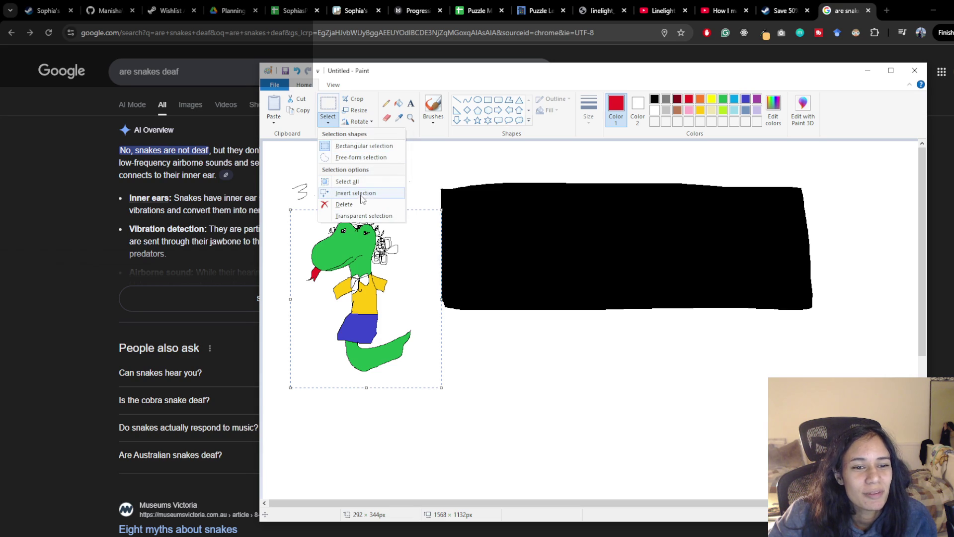
{"action": "left_click", "coordinate": [359, 216]}
{"action": "mouse_move", "coordinate": [362, 262]}
{"action": "left_mouse_down"}
{"action": "mouse_move", "coordinate": [646, 272]}
{"action": "mouse_move", "coordinate": [395, 277]}
{"action": "left_mouse_up"}
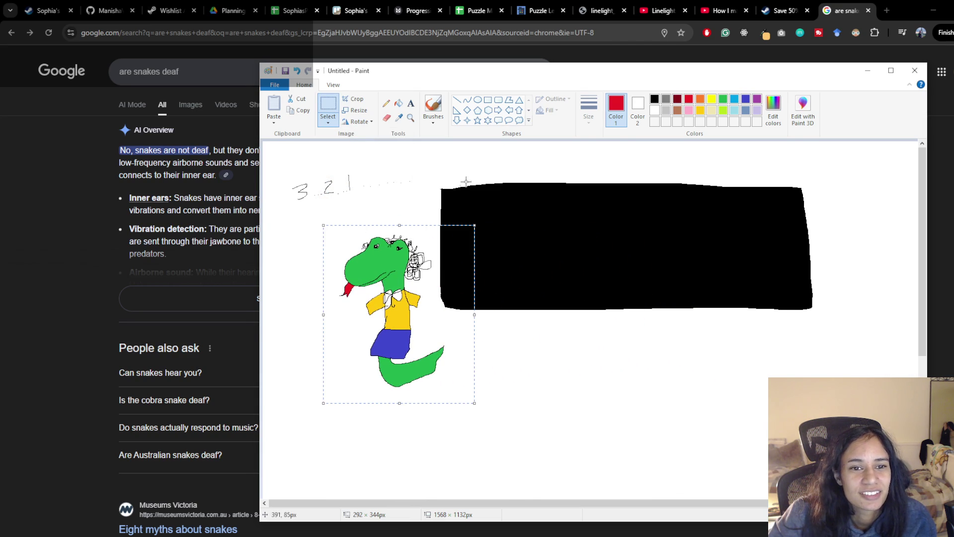
Step: Set up the brush with white colour and a thicker size
{"action": "left_click", "coordinate": [432, 103]}
{"action": "left_click", "coordinate": [654, 110]}
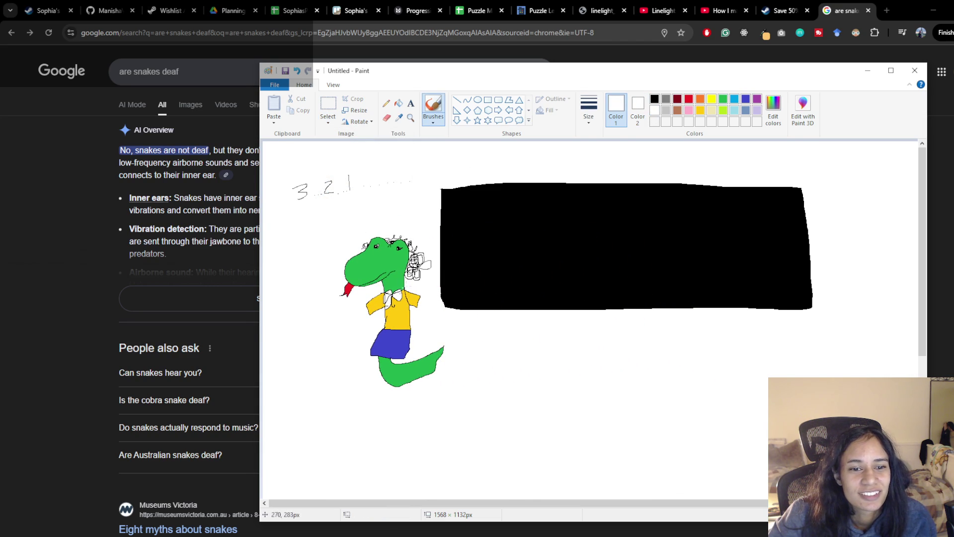
{"action": "left_click", "coordinate": [588, 111]}
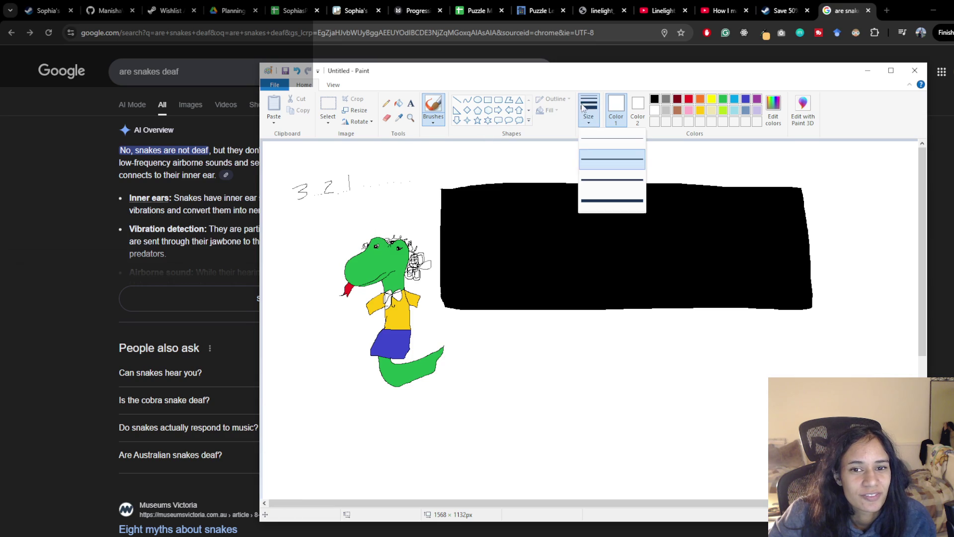
{"action": "left_click", "coordinate": [612, 198]}
Step: Enlarge the white eye spot and paint black pupils in both of the snake's eyes
{"action": "scroll", "coordinate": [399, 270], "scroll_direction": "up", "scroll_amount": 1}
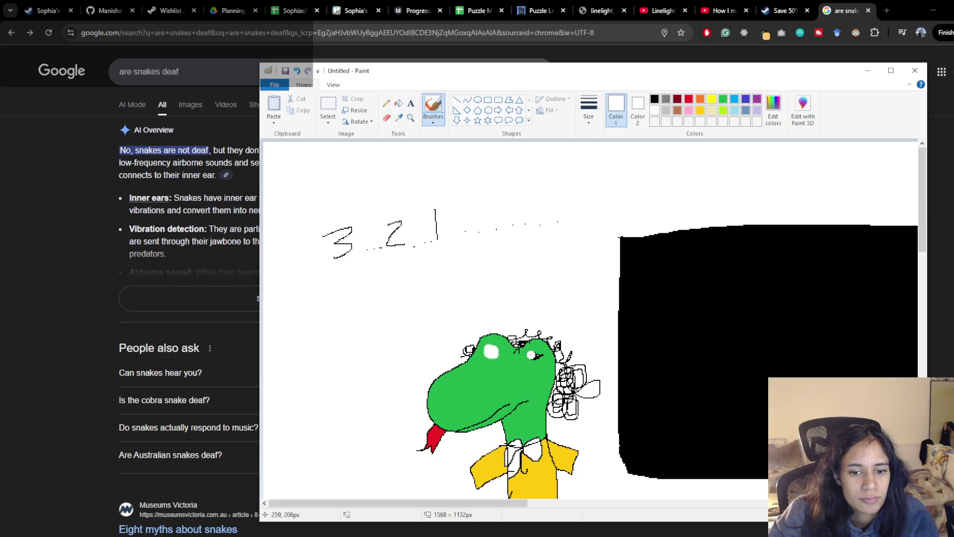
{"action": "left_click_drag", "start_coordinate": [533, 355], "coordinate": [536, 354]}
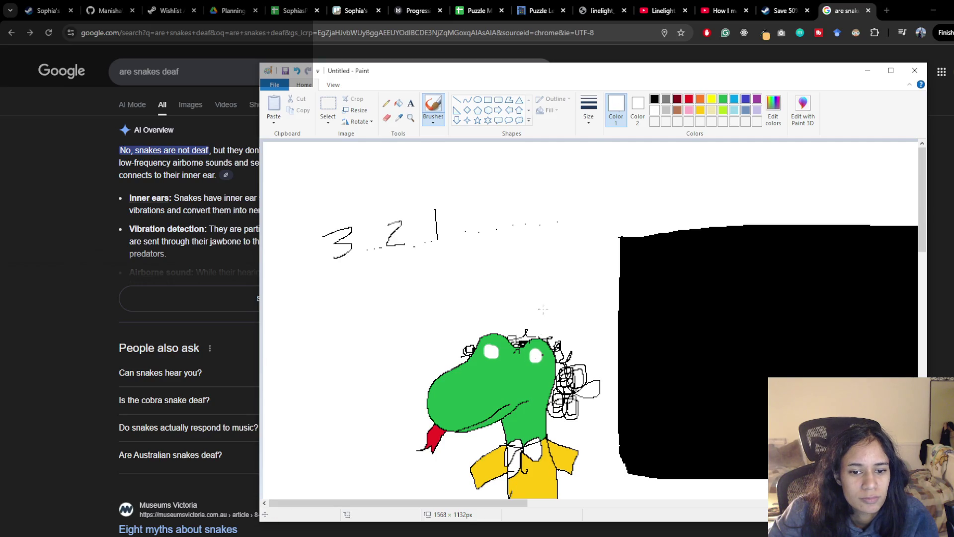
{"action": "left_click", "coordinate": [654, 99]}
{"action": "left_click", "coordinate": [486, 351]}
{"action": "left_click", "coordinate": [492, 352]}
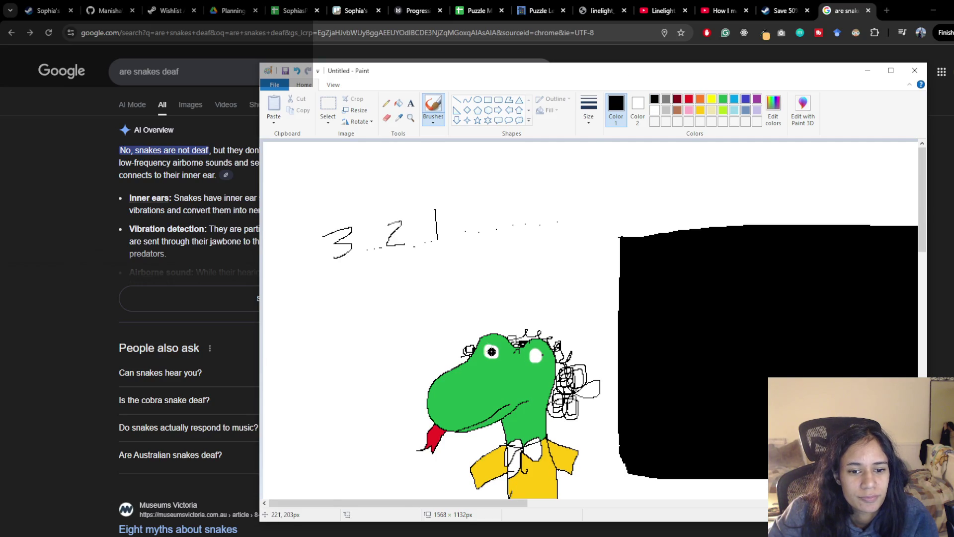
{"action": "left_click", "coordinate": [536, 357]}
{"action": "mouse_move", "coordinate": [525, 352]}
{"action": "left_mouse_down"}
{"action": "mouse_move", "coordinate": [514, 339]}
{"action": "mouse_move", "coordinate": [522, 332]}
{"action": "mouse_move", "coordinate": [565, 341]}
{"action": "left_mouse_up"}
{"action": "key", "text": "ctrl+z"}
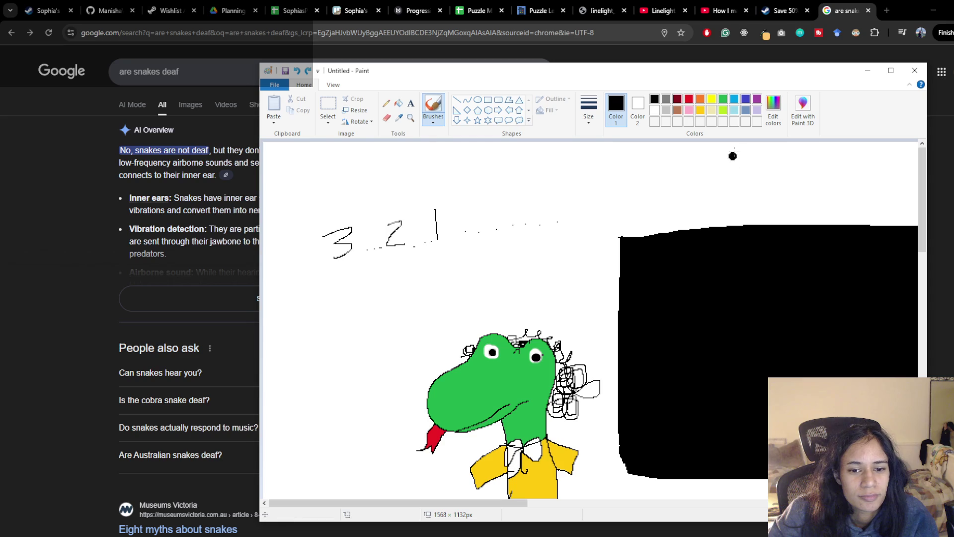
Step: Paint brown curly hair across the top and left of the snake's head
{"action": "left_click", "coordinate": [677, 110]}
{"action": "left_click", "coordinate": [517, 350]}
{"action": "mouse_move", "coordinate": [519, 342]}
{"action": "left_mouse_down"}
{"action": "mouse_move", "coordinate": [534, 326]}
{"action": "mouse_move", "coordinate": [554, 334]}
{"action": "mouse_move", "coordinate": [565, 383]}
{"action": "mouse_move", "coordinate": [582, 369]}
{"action": "mouse_move", "coordinate": [592, 395]}
{"action": "mouse_move", "coordinate": [572, 412]}
{"action": "mouse_move", "coordinate": [554, 405]}
{"action": "mouse_move", "coordinate": [562, 383]}
{"action": "left_mouse_up"}
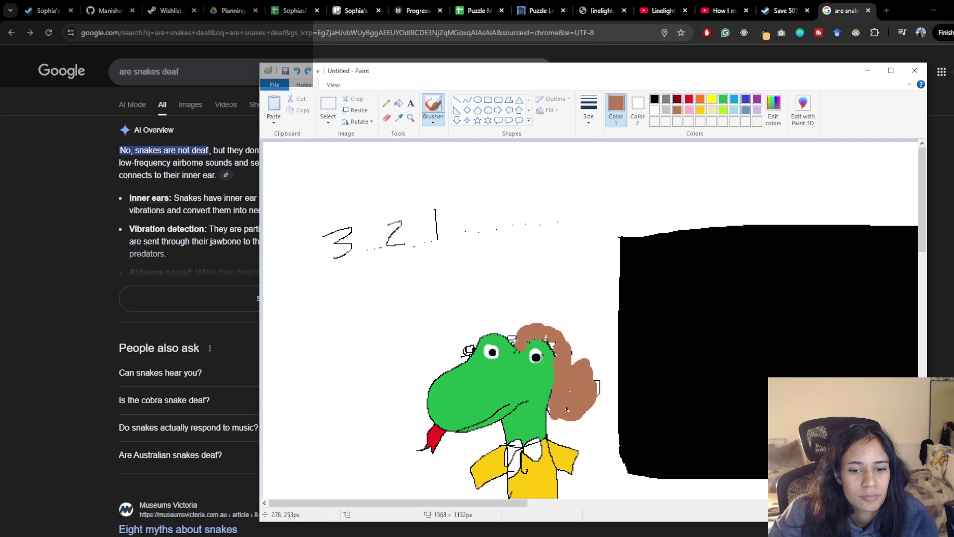
{"action": "left_click_drag", "start_coordinate": [462, 350], "coordinate": [465, 347]}
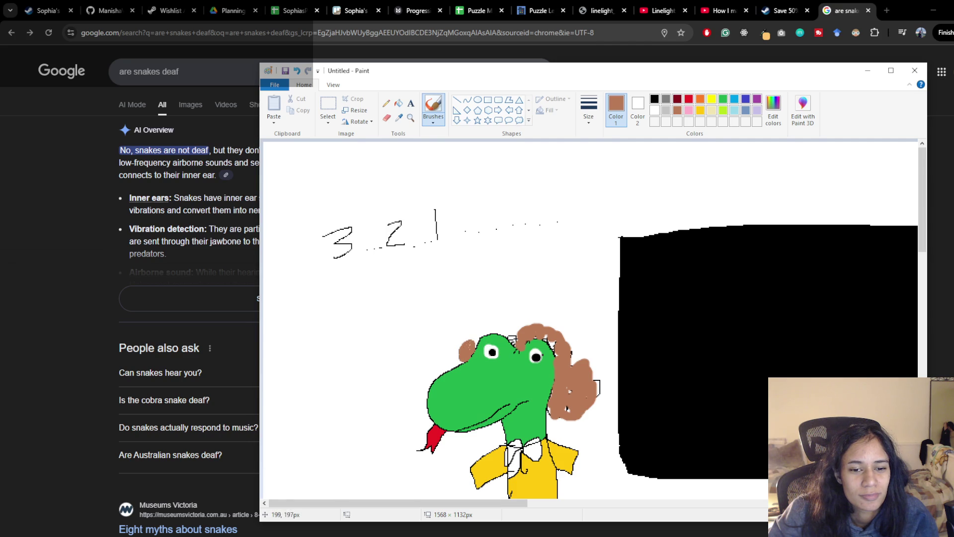
{"action": "left_click", "coordinate": [502, 332]}
{"action": "mouse_move", "coordinate": [499, 331]}
{"action": "left_mouse_down"}
{"action": "mouse_move", "coordinate": [472, 328]}
{"action": "mouse_move", "coordinate": [518, 328]}
{"action": "left_mouse_up"}
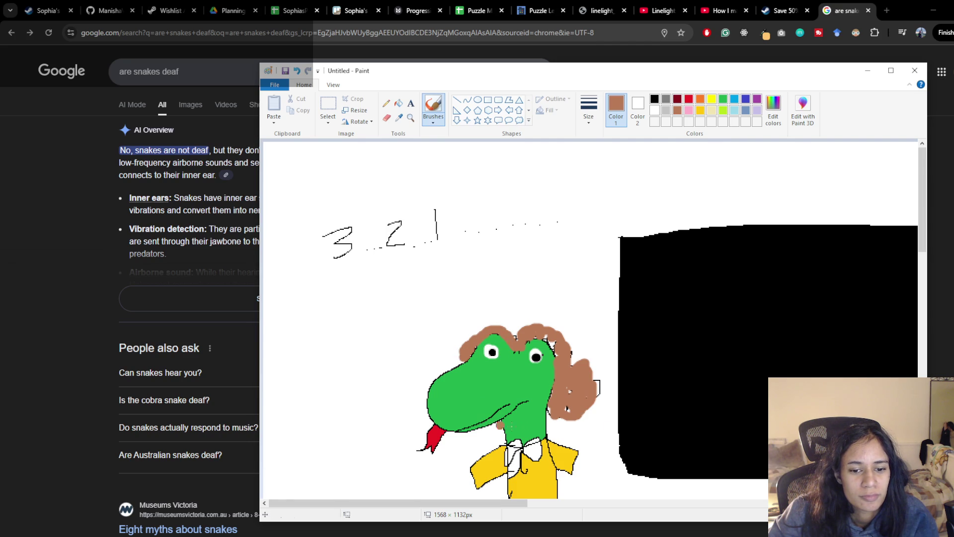
{"action": "left_click_drag", "start_coordinate": [544, 338], "coordinate": [552, 348]}
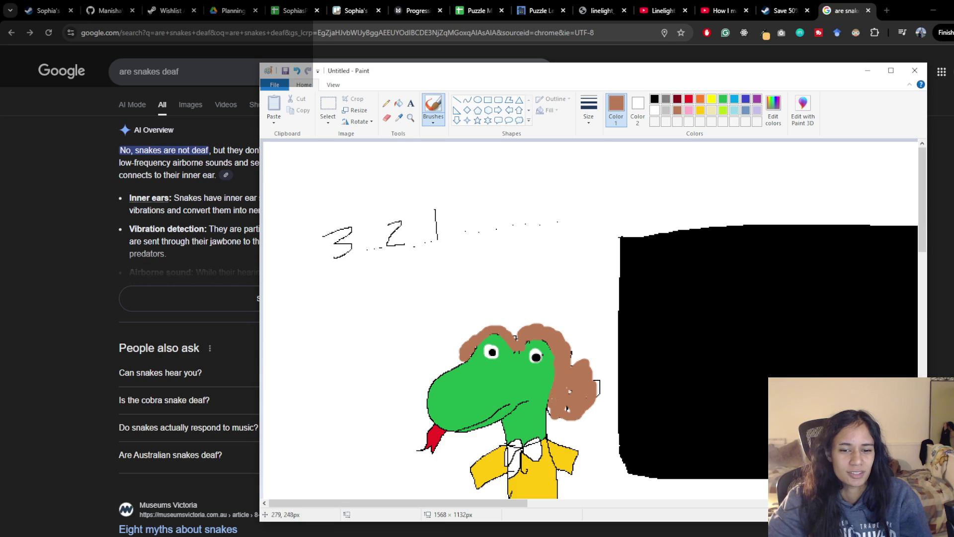
{"action": "scroll", "coordinate": [511, 291], "scroll_direction": "down", "scroll_amount": 3}
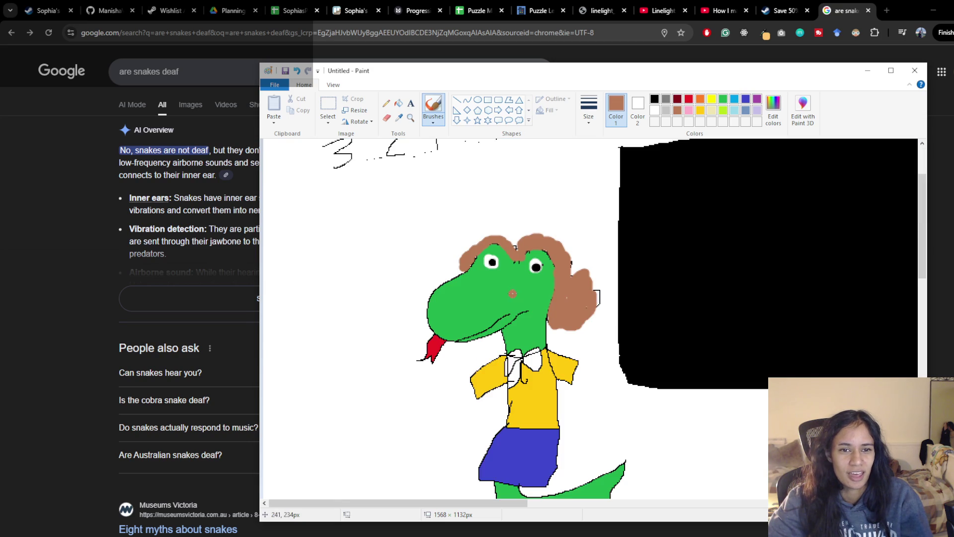
Step: Switch the selection shape to Free-form selection
{"action": "left_click", "coordinate": [328, 107]}
{"action": "mouse_move", "coordinate": [370, 210]}
{"action": "left_mouse_down"}
{"action": "mouse_move", "coordinate": [602, 421]}
{"action": "mouse_move", "coordinate": [606, 498]}
{"action": "mouse_move", "coordinate": [611, 460]}
{"action": "mouse_move", "coordinate": [632, 421]}
{"action": "mouse_move", "coordinate": [619, 462]}
{"action": "mouse_move", "coordinate": [608, 447]}
{"action": "left_mouse_up"}
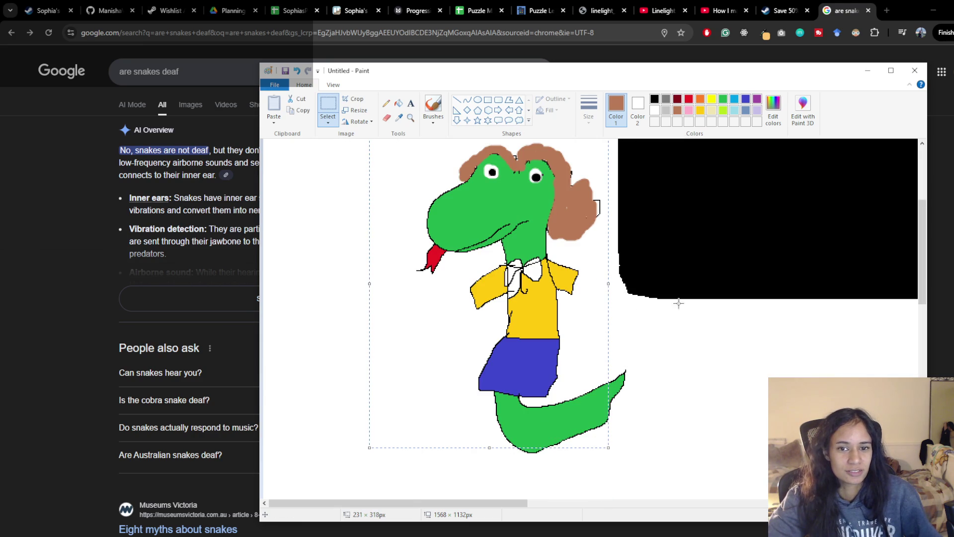
{"action": "left_click", "coordinate": [330, 122]}
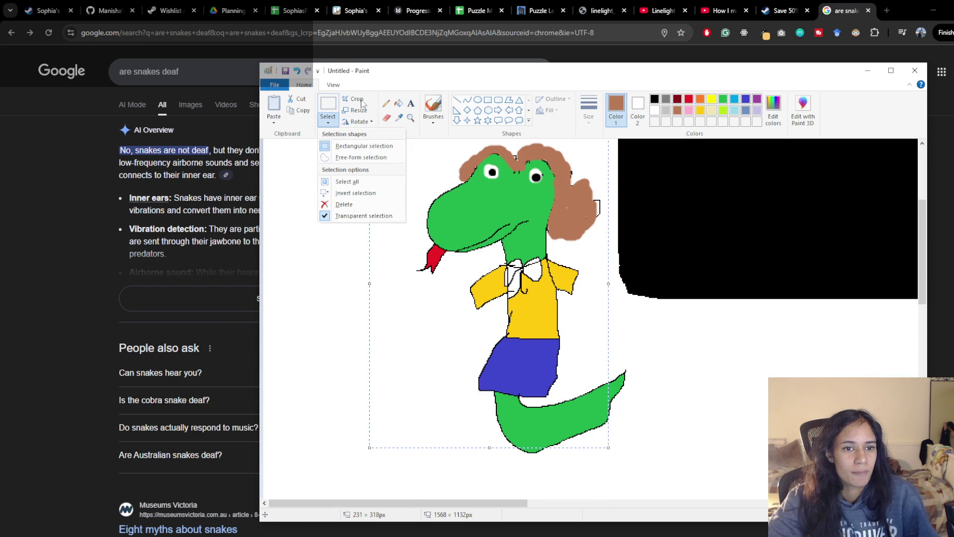
{"action": "left_click", "coordinate": [361, 157]}
Step: Trace around the snake and move it onto the black rectangle
{"action": "mouse_move", "coordinate": [462, 145]}
{"action": "left_mouse_down"}
{"action": "mouse_move", "coordinate": [514, 140]}
{"action": "mouse_move", "coordinate": [597, 153]}
{"action": "left_mouse_up"}
{"action": "mouse_move", "coordinate": [608, 217]}
{"action": "left_mouse_down"}
{"action": "mouse_move", "coordinate": [594, 323]}
{"action": "mouse_move", "coordinate": [640, 382]}
{"action": "mouse_move", "coordinate": [547, 467]}
{"action": "mouse_move", "coordinate": [426, 405]}
{"action": "left_mouse_up"}
{"action": "mouse_move", "coordinate": [390, 330]}
{"action": "left_mouse_down"}
{"action": "mouse_move", "coordinate": [445, 143]}
{"action": "mouse_move", "coordinate": [470, 145]}
{"action": "left_mouse_up"}
{"action": "scroll", "coordinate": [711, 261], "scroll_direction": "down", "scroll_amount": 3}
{"action": "scroll", "coordinate": [711, 262], "scroll_direction": "up", "scroll_amount": 3}
{"action": "left_click_drag", "start_coordinate": [492, 328], "coordinate": [824, 312]}
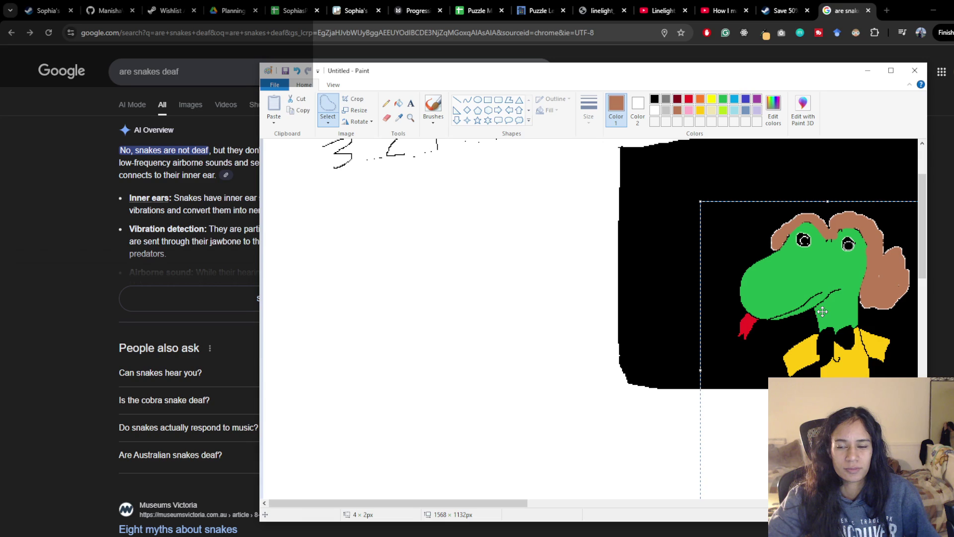
{"action": "left_click_drag", "start_coordinate": [511, 503], "coordinate": [590, 503]}
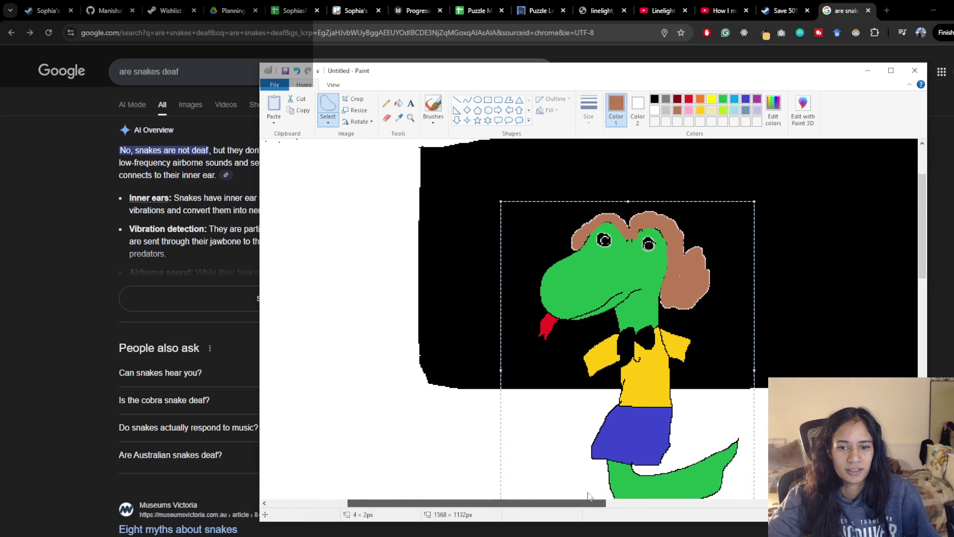
{"action": "left_click", "coordinate": [760, 422]}
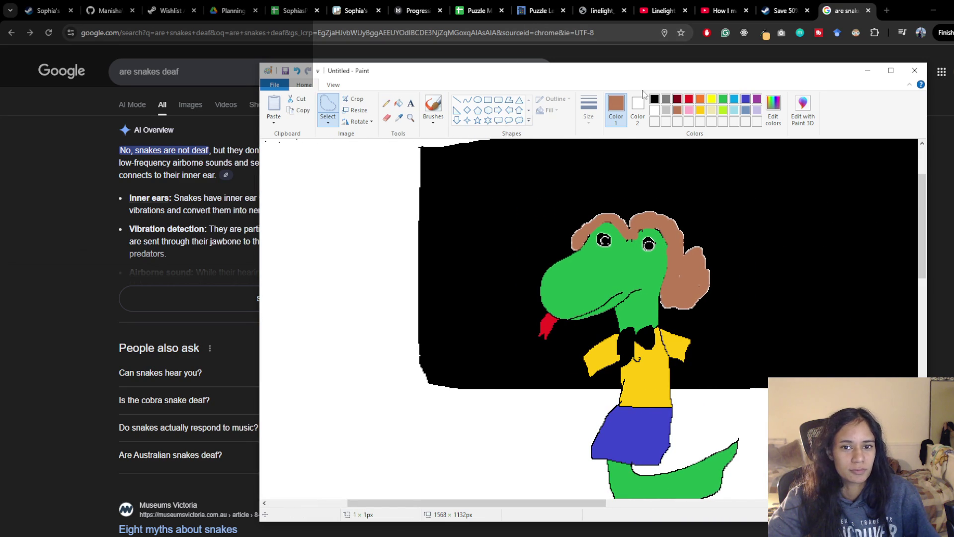
Step: Dab small white highlights onto both of the snake's eyes with the brush
{"action": "left_click", "coordinate": [654, 109]}
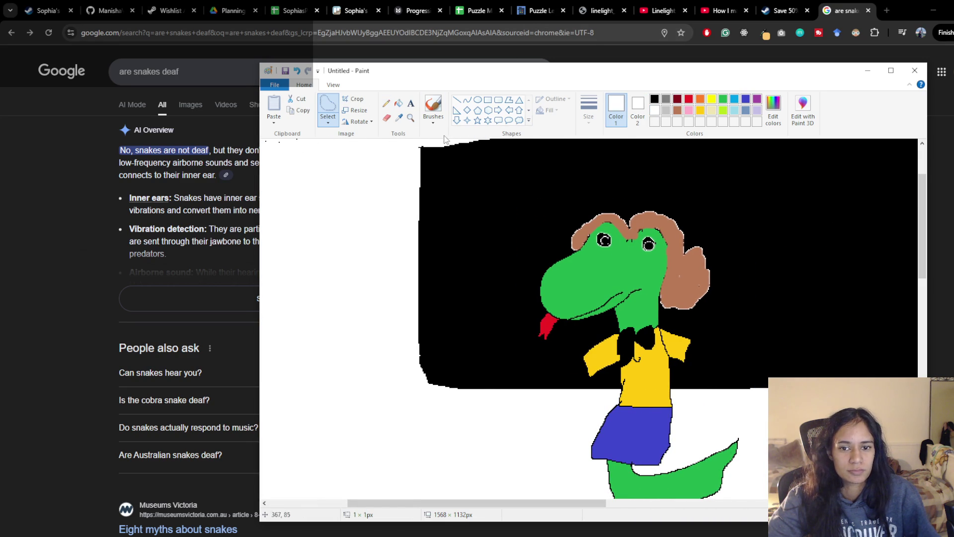
{"action": "left_click", "coordinate": [433, 106]}
{"action": "left_click", "coordinate": [605, 241]}
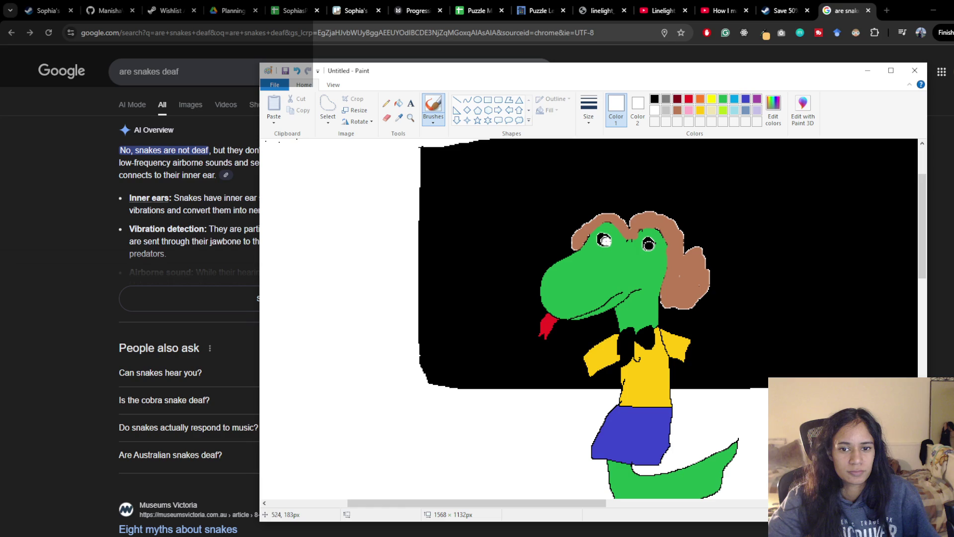
{"action": "left_click", "coordinate": [649, 243]}
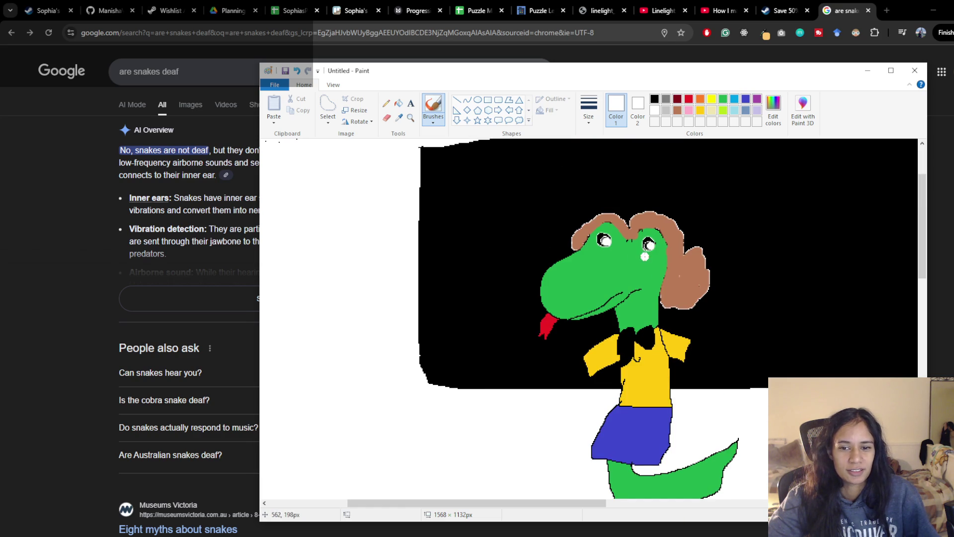
{"action": "scroll", "coordinate": [645, 256], "scroll_direction": "down", "scroll_amount": 3}
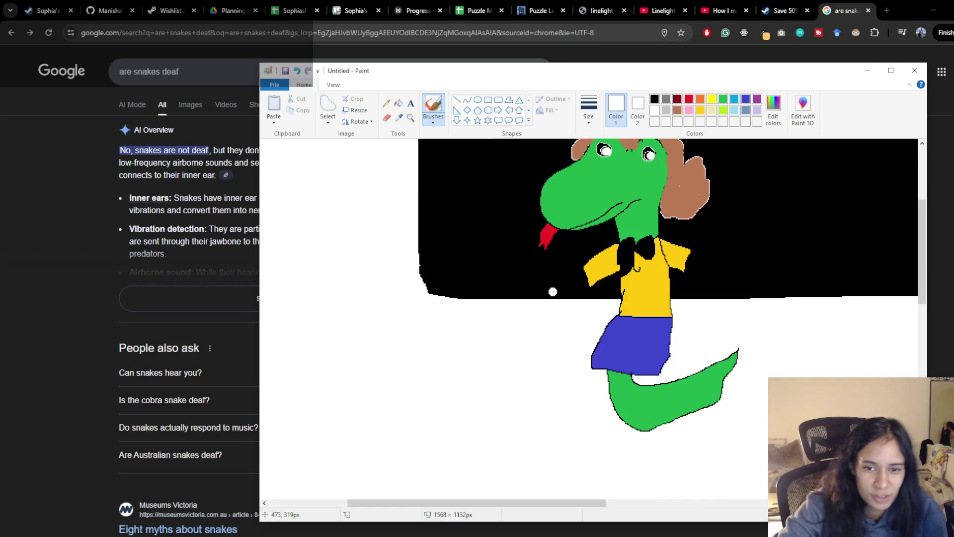
{"action": "scroll", "coordinate": [567, 328], "scroll_direction": "up", "scroll_amount": 3}
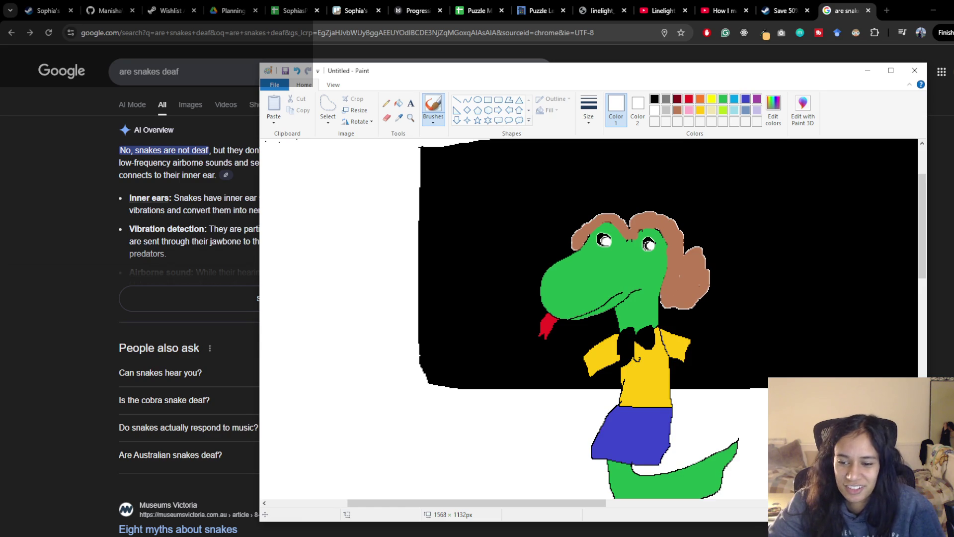
{"action": "scroll", "coordinate": [540, 240], "scroll_direction": "down", "scroll_amount": 2, "text": "ctrl"}
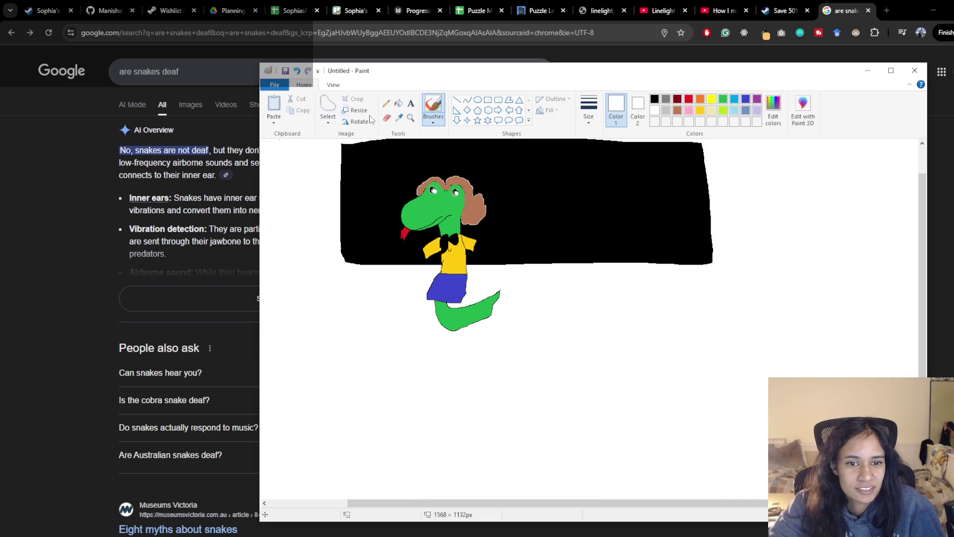
Step: Add the white caption 'No more JAZZZZ!' on the black area beside the snake's head
{"action": "left_click", "coordinate": [410, 103]}
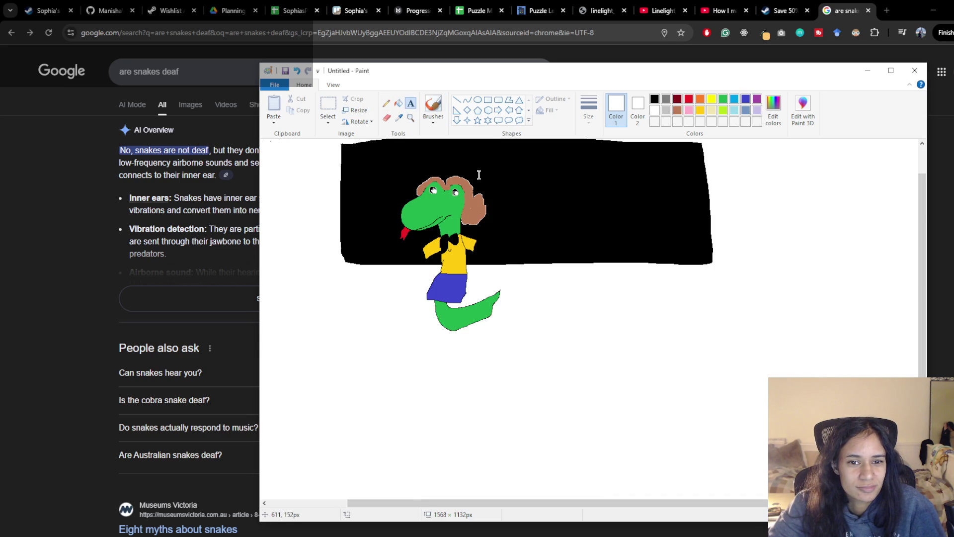
{"action": "left_click", "coordinate": [514, 164]}
{"action": "type", "text": "No more JAZZZZ!"}
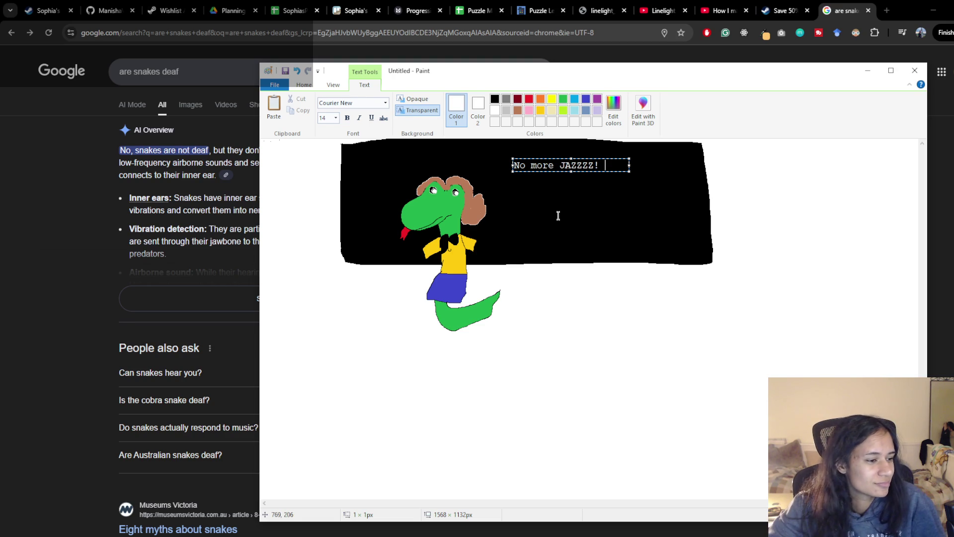
{"action": "left_click", "coordinate": [549, 237]}
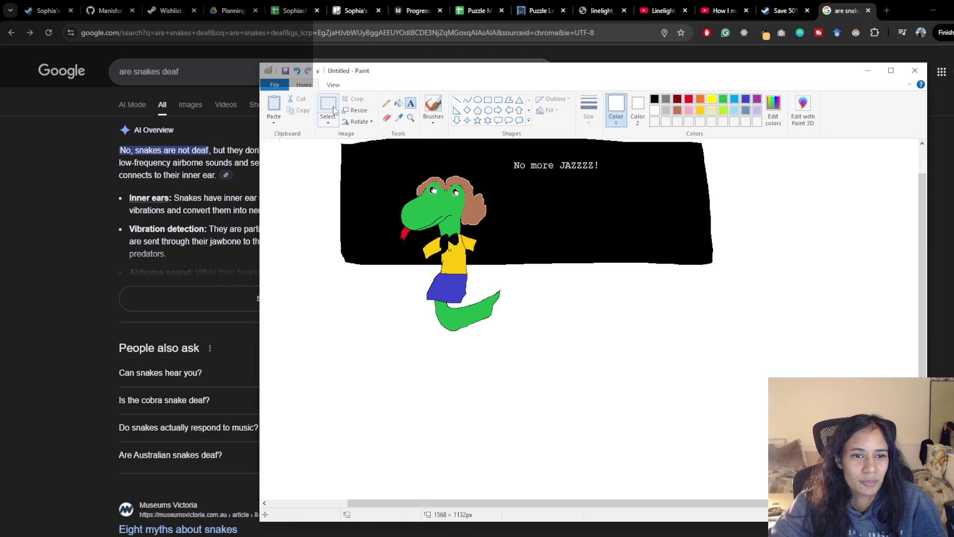
Step: Paint a brown-outlined panel below the snake with an orange cat inside
{"action": "left_click", "coordinate": [433, 104]}
{"action": "left_click", "coordinate": [677, 110]}
{"action": "left_click_drag", "start_coordinate": [354, 362], "coordinate": [736, 371]}
{"action": "mouse_move", "coordinate": [333, 414]}
{"action": "left_mouse_down"}
{"action": "mouse_move", "coordinate": [539, 425]}
{"action": "mouse_move", "coordinate": [754, 412]}
{"action": "mouse_move", "coordinate": [740, 376]}
{"action": "left_mouse_up"}
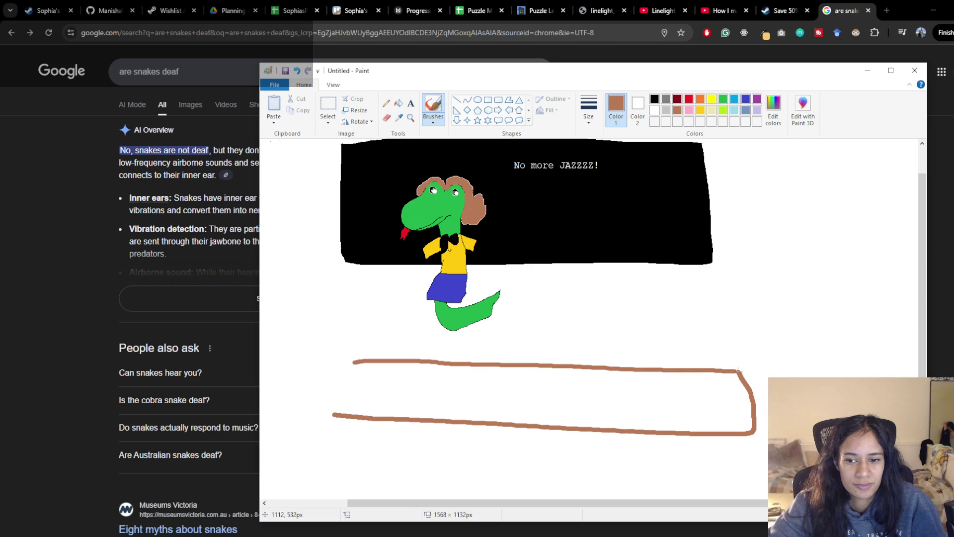
{"action": "left_click_drag", "start_coordinate": [354, 362], "coordinate": [333, 414]}
{"action": "left_click", "coordinate": [700, 99]}
{"action": "mouse_move", "coordinate": [503, 401]}
{"action": "left_mouse_down"}
{"action": "mouse_move", "coordinate": [532, 381]}
{"action": "mouse_move", "coordinate": [536, 405]}
{"action": "mouse_move", "coordinate": [510, 423]}
{"action": "mouse_move", "coordinate": [527, 454]}
{"action": "mouse_move", "coordinate": [509, 448]}
{"action": "mouse_move", "coordinate": [519, 466]}
{"action": "mouse_move", "coordinate": [523, 454]}
{"action": "mouse_move", "coordinate": [498, 417]}
{"action": "mouse_move", "coordinate": [549, 423]}
{"action": "left_mouse_up"}
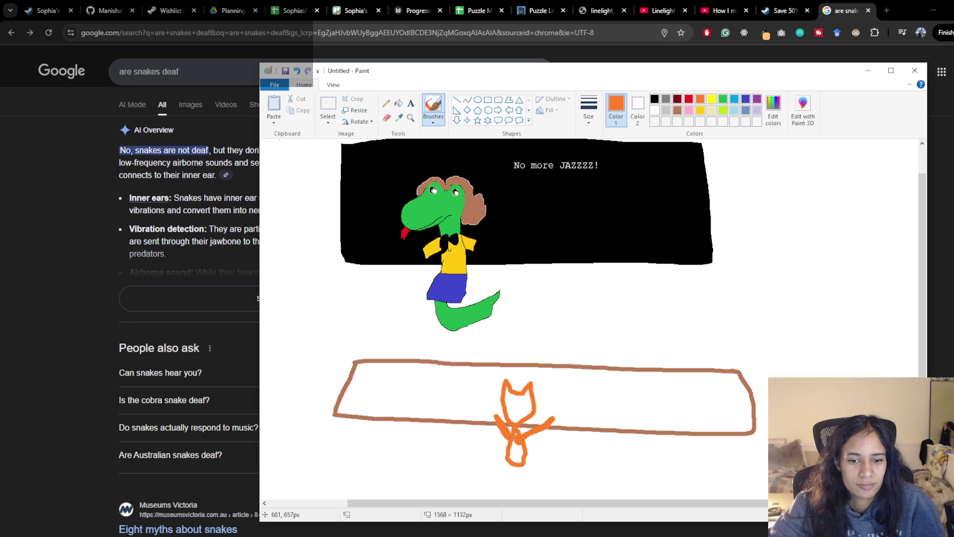
{"action": "left_click_drag", "start_coordinate": [512, 460], "coordinate": [519, 449]}
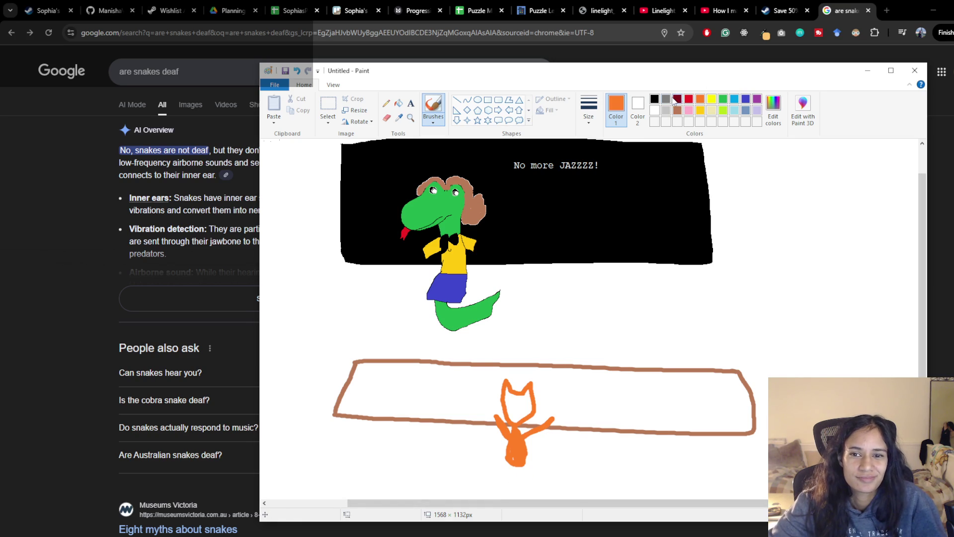
Step: In black, write 'Nooo' beside the cat and sketch a stick figure on the right
{"action": "left_click", "coordinate": [666, 99]}
{"action": "left_click", "coordinate": [654, 99]}
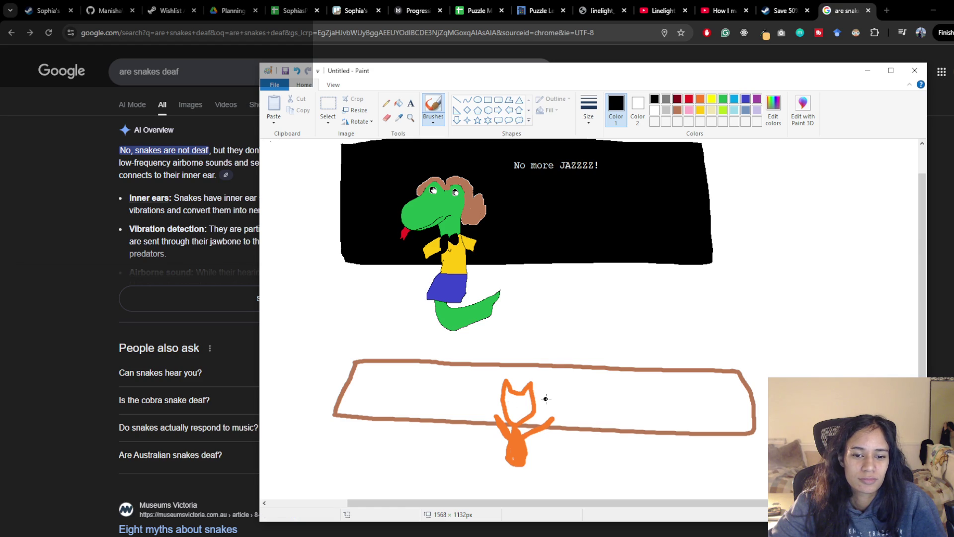
{"action": "left_click_drag", "start_coordinate": [548, 398], "coordinate": [562, 388]}
{"action": "left_click_drag", "start_coordinate": [572, 394], "coordinate": [579, 400]}
{"action": "left_click_drag", "start_coordinate": [584, 397], "coordinate": [605, 399]}
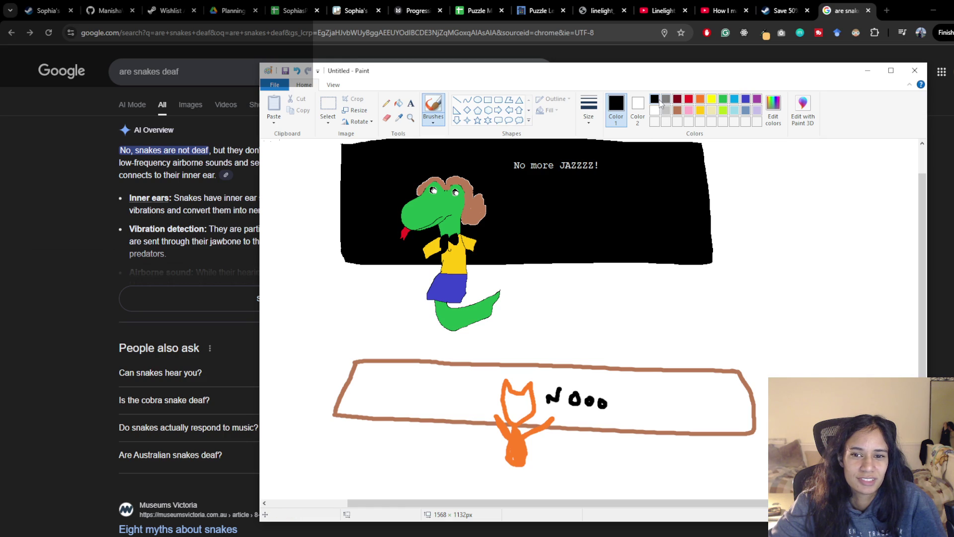
{"action": "mouse_move", "coordinate": [680, 406]}
{"action": "left_mouse_down"}
{"action": "mouse_move", "coordinate": [702, 397]}
{"action": "mouse_move", "coordinate": [696, 415]}
{"action": "mouse_move", "coordinate": [705, 405]}
{"action": "mouse_move", "coordinate": [681, 450]}
{"action": "mouse_move", "coordinate": [713, 447]}
{"action": "mouse_move", "coordinate": [689, 424]}
{"action": "mouse_move", "coordinate": [689, 435]}
{"action": "mouse_move", "coordinate": [672, 437]}
{"action": "mouse_move", "coordinate": [681, 465]}
{"action": "left_mouse_up"}
{"action": "left_click", "coordinate": [692, 453]}
Step: Extend the stick figure's right side and give it a green eye
{"action": "mouse_move", "coordinate": [704, 427]}
{"action": "left_mouse_down"}
{"action": "mouse_move", "coordinate": [722, 453]}
{"action": "mouse_move", "coordinate": [705, 447]}
{"action": "left_mouse_up"}
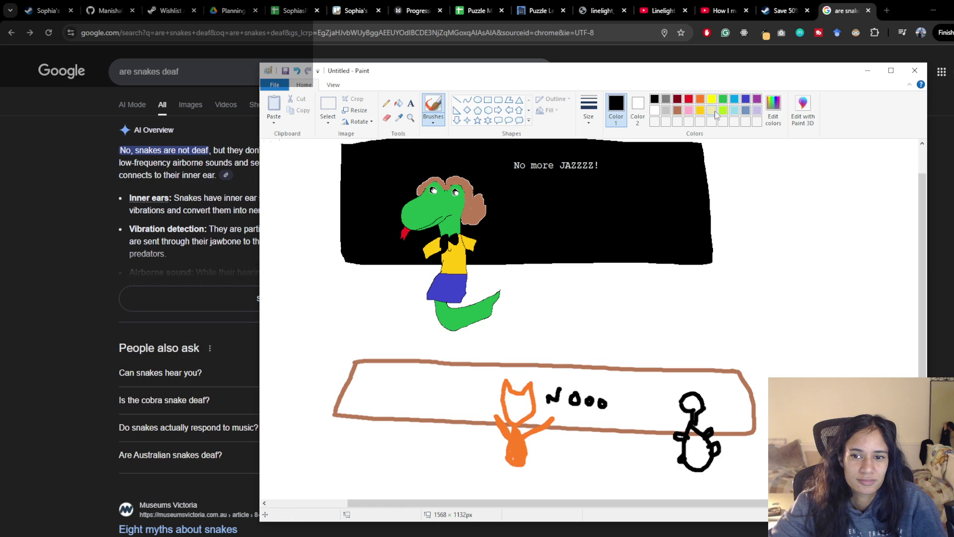
{"action": "left_click", "coordinate": [723, 99]}
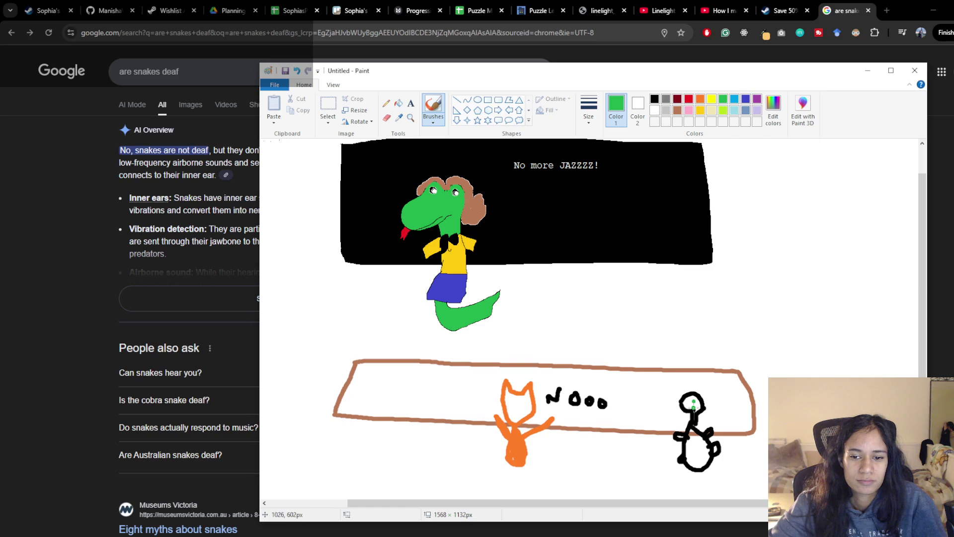
{"action": "left_click", "coordinate": [654, 101]}
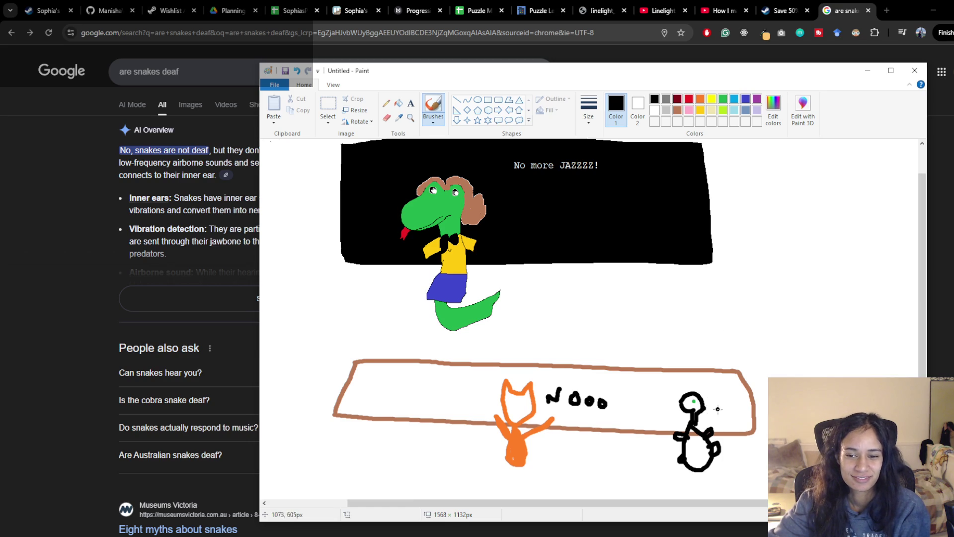
Step: Finish 'Nooo' with an exclamation mark, draw a mark above the figure, and bring Chrome forward
{"action": "left_click_drag", "start_coordinate": [609, 402], "coordinate": [627, 403]}
{"action": "left_click", "coordinate": [625, 408]}
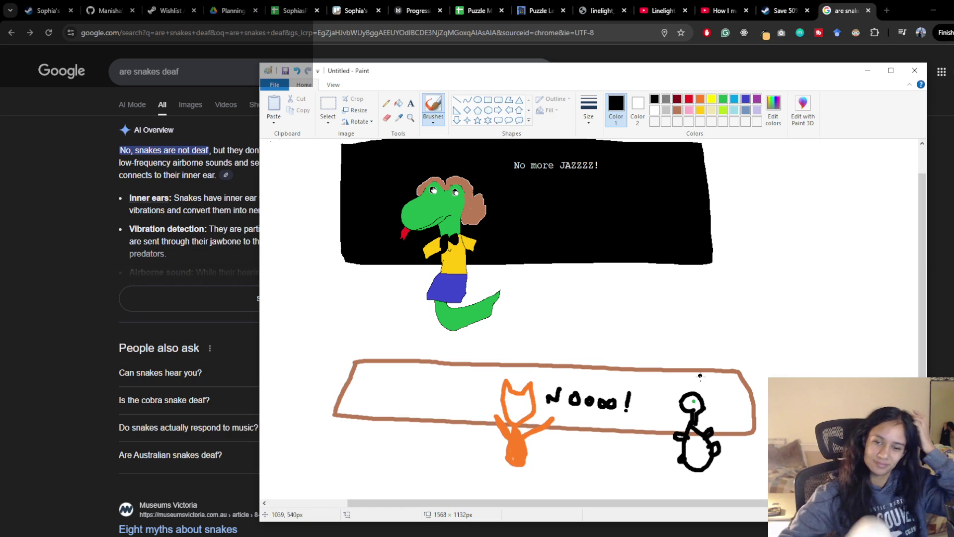
{"action": "mouse_move", "coordinate": [707, 379]}
{"action": "left_mouse_down"}
{"action": "mouse_move", "coordinate": [720, 393]}
{"action": "mouse_move", "coordinate": [746, 384]}
{"action": "mouse_move", "coordinate": [742, 394]}
{"action": "left_mouse_up"}
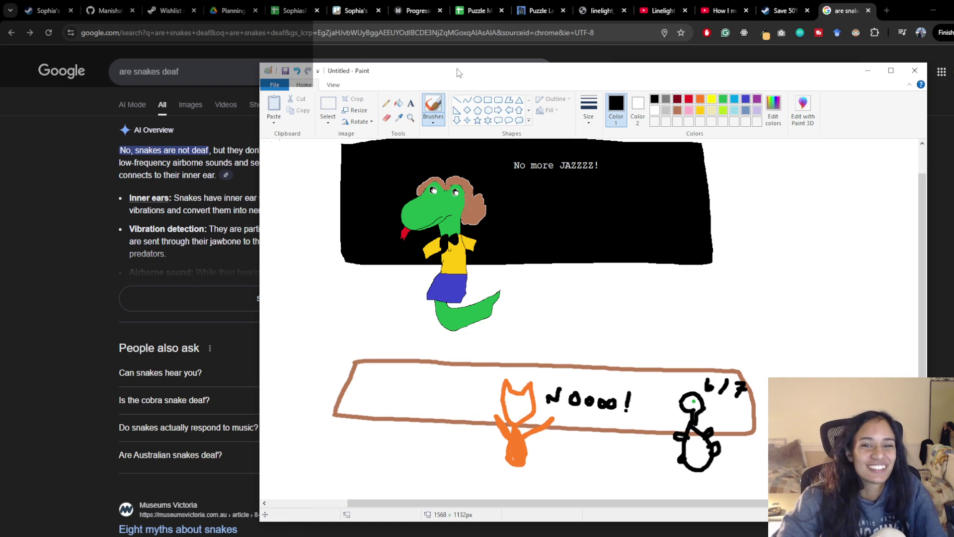
{"action": "left_click_drag", "start_coordinate": [453, 79], "coordinate": [397, 81]}
{"action": "left_click", "coordinate": [108, 185]}
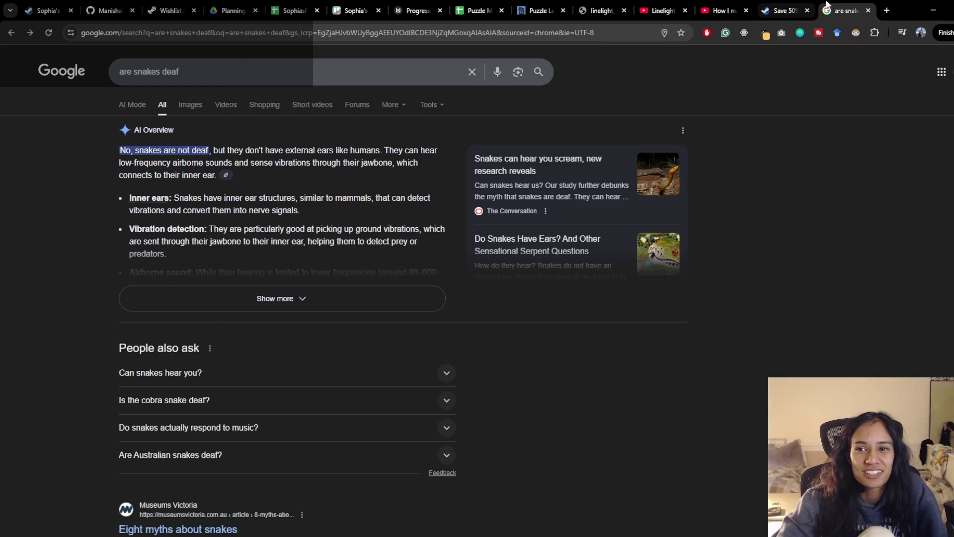
Step: Close the snakes search results tab and check the Milanote and Trello boards
{"action": "key", "text": "ctrl+w"}
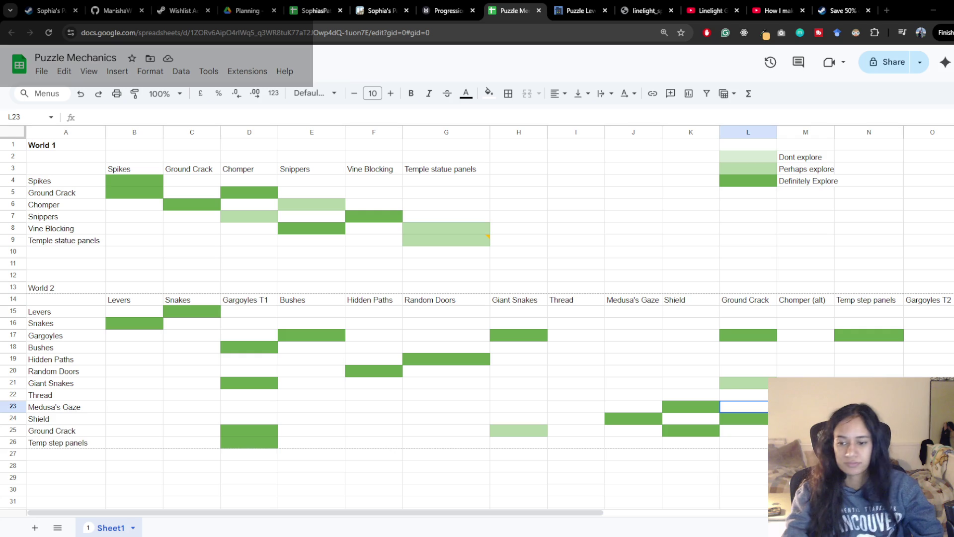
{"action": "scroll", "coordinate": [374, 387], "scroll_direction": "down", "scroll_amount": 5}
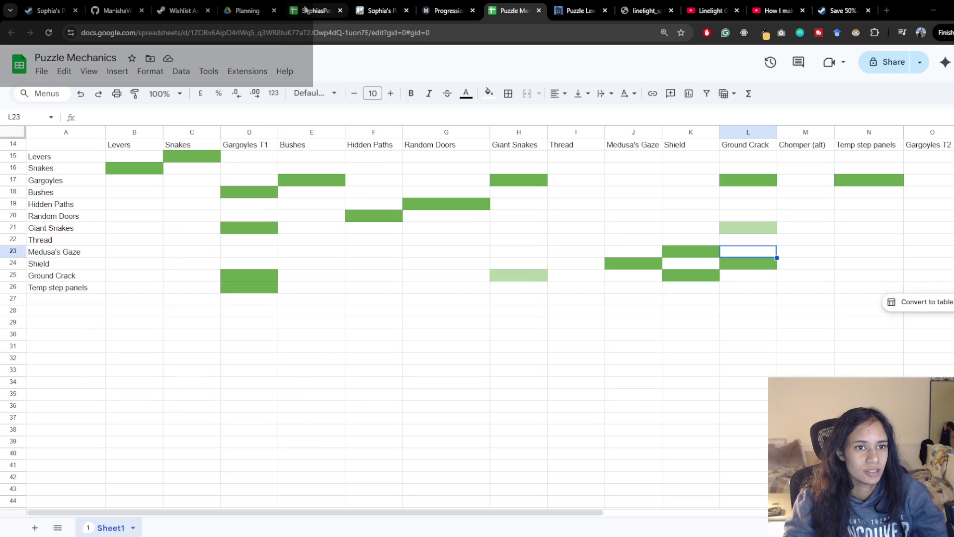
{"action": "left_click", "coordinate": [444, 9]}
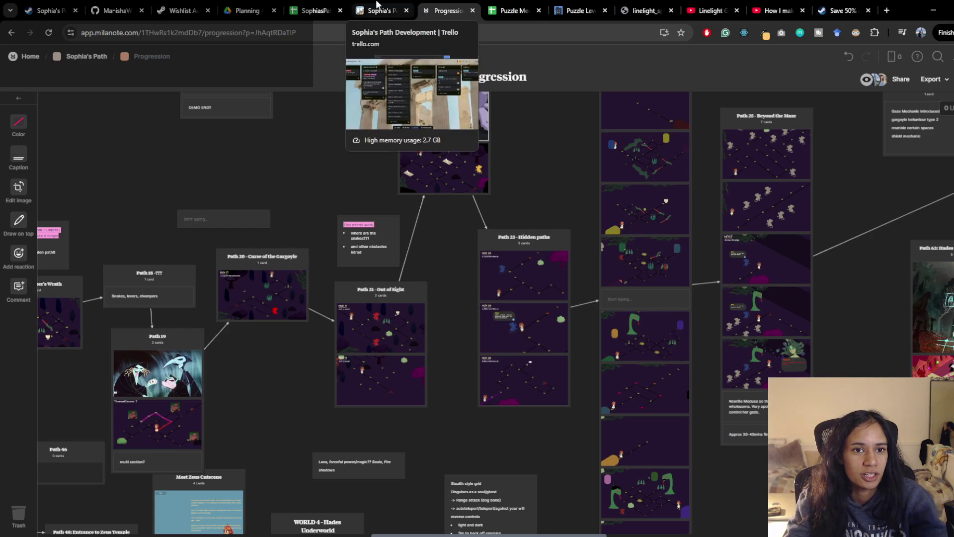
{"action": "left_click", "coordinate": [378, 6]}
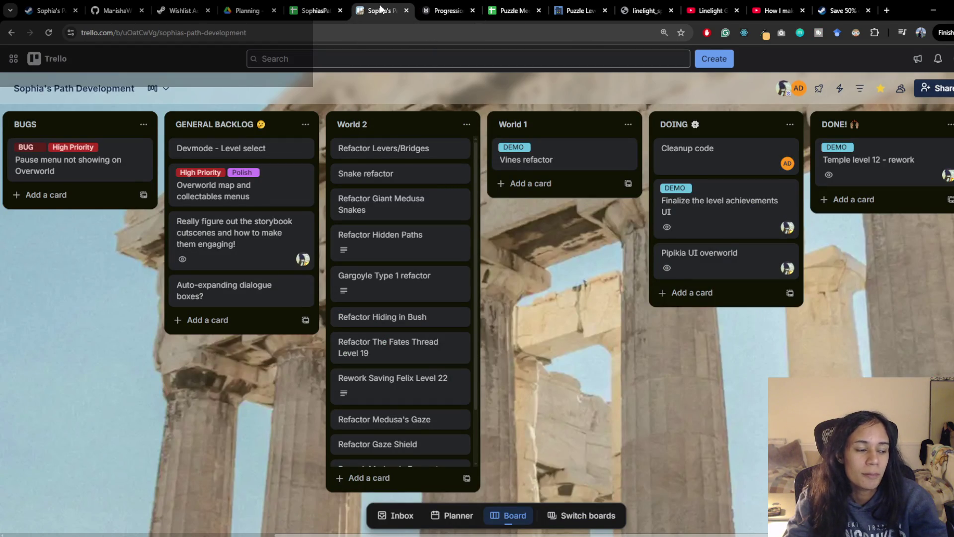
Step: Move the Trello board into its own window and return to the Puzzle Mechanics sheet
{"action": "mouse_move", "coordinate": [380, 9]}
{"action": "left_mouse_down"}
{"action": "mouse_move", "coordinate": [226, 299]}
{"action": "mouse_move", "coordinate": [2, 180]}
{"action": "mouse_move", "coordinate": [0, 149]}
{"action": "left_mouse_up"}
{"action": "left_click", "coordinate": [483, 10]}
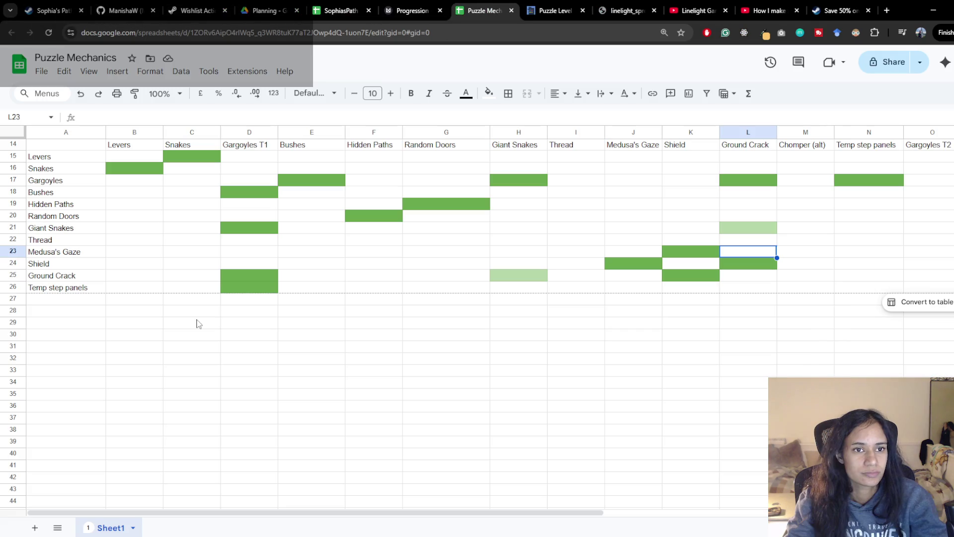
{"action": "left_click", "coordinate": [75, 347]}
Step: Enter the 'World 3' heading in A30 and 'Lighting Bolt' in A32
{"action": "left_click", "coordinate": [75, 334]}
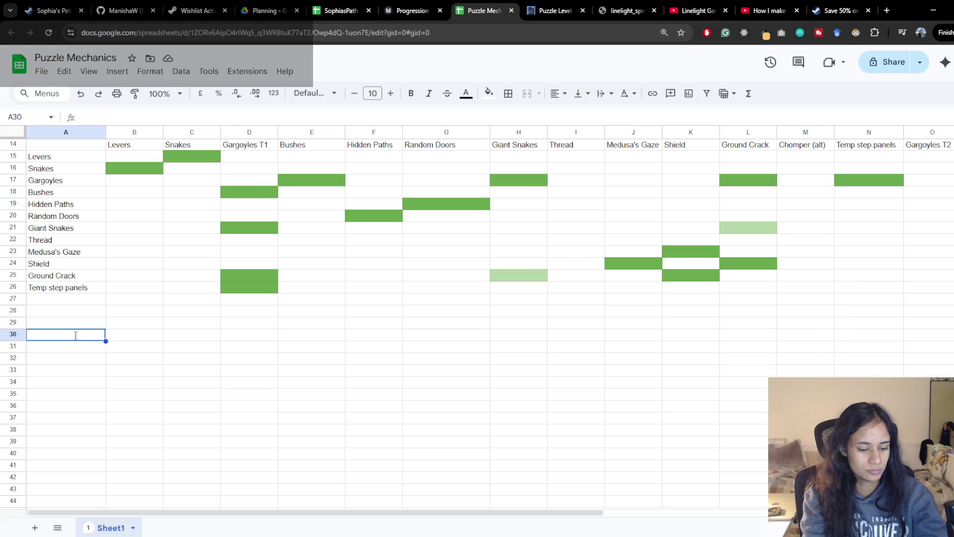
{"action": "type", "text": "World 3"}
{"action": "key", "text": "Return"}
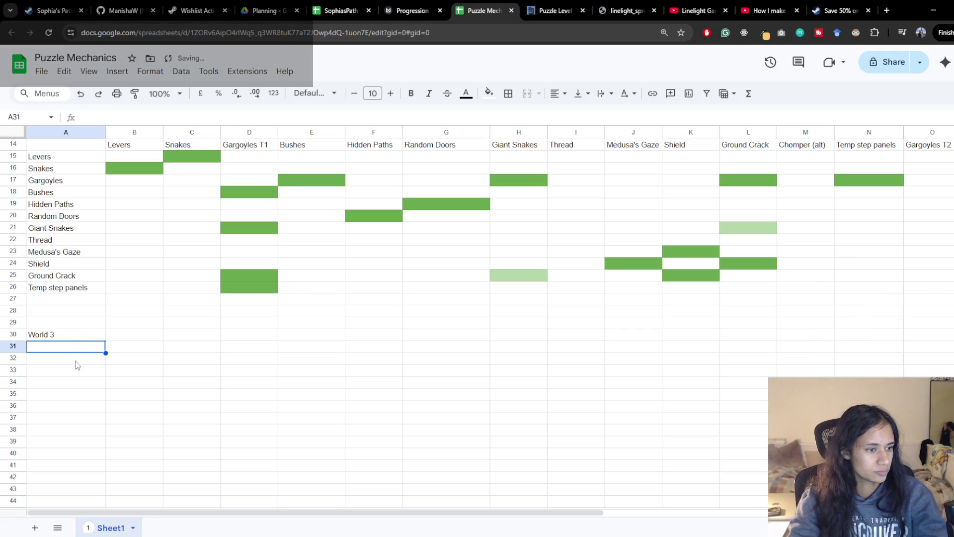
{"action": "left_click", "coordinate": [76, 360]}
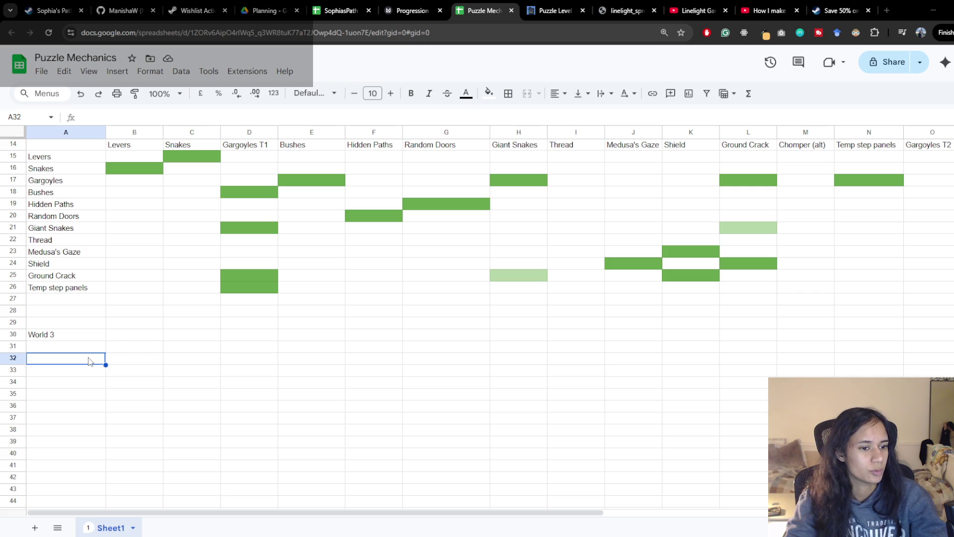
{"action": "type", "text": "Lighting Bolt"}
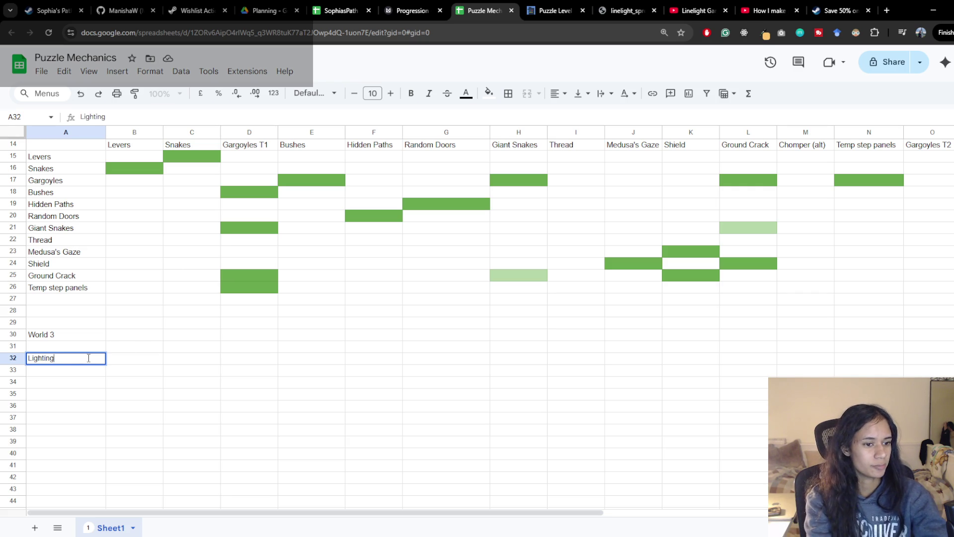
{"action": "key", "text": "Return"}
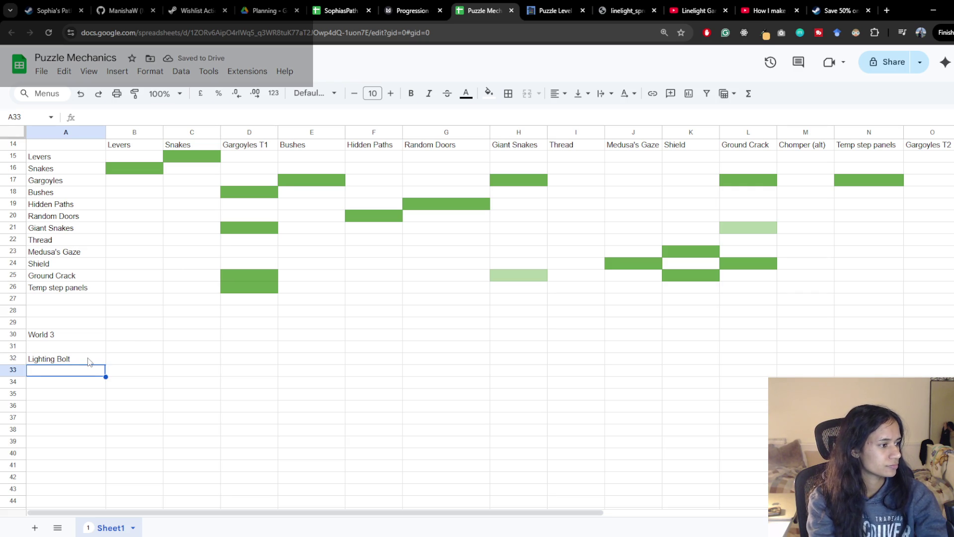
Step: Add 'Magical Bull charge', 'Boulder' and 'Mini tornado' in A33–A35
{"action": "type", "text": "Magical B"}
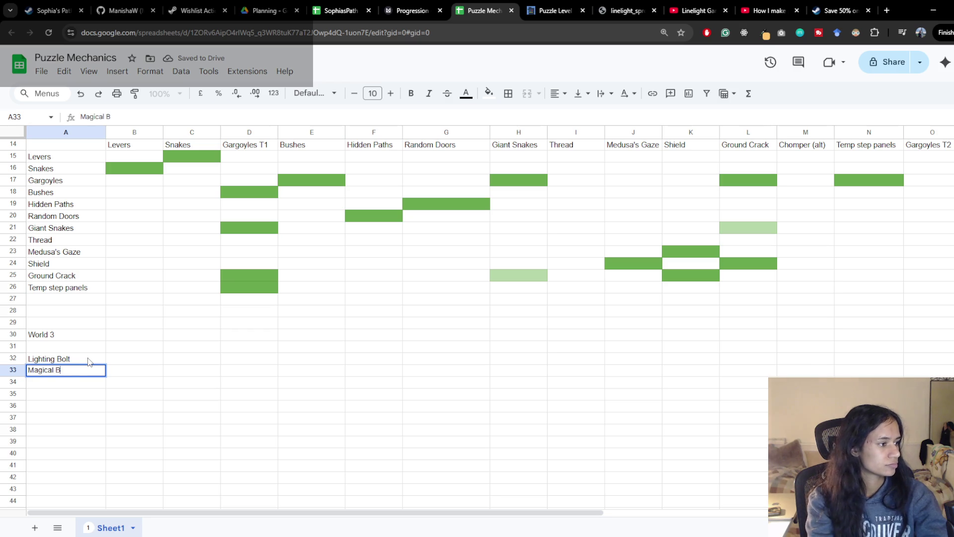
{"action": "type", "text": "ull charge"}
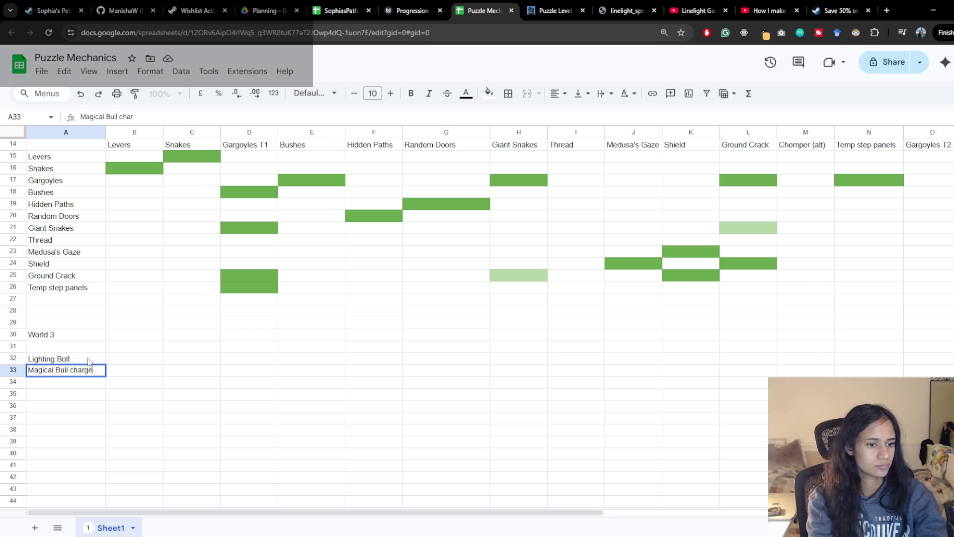
{"action": "key", "text": "Return"}
{"action": "type", "text": "Boulder"}
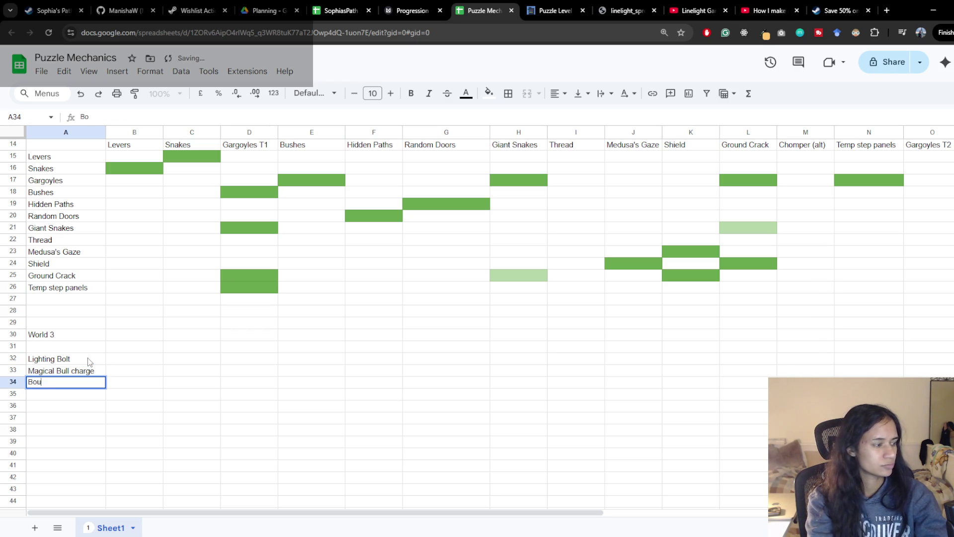
{"action": "key", "text": "Return"}
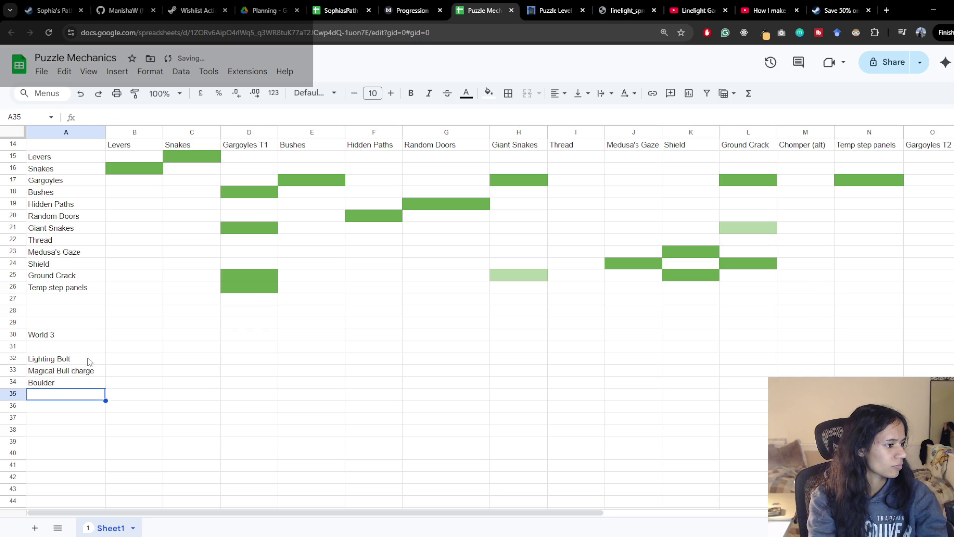
{"action": "type", "text": "Win"}
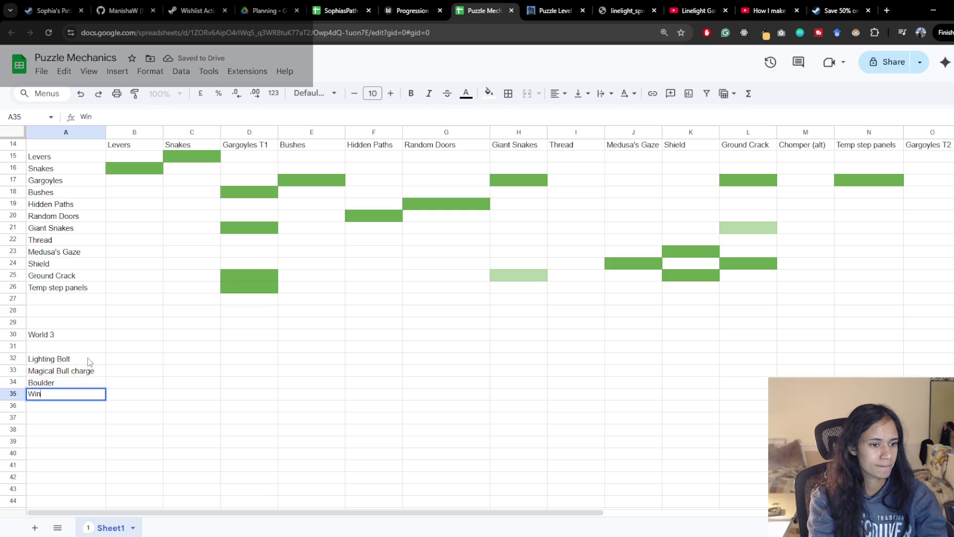
{"action": "key", "text": "BackSpace"}
{"action": "key", "text": "BackSpace"}
{"action": "key", "text": "BackSpace"}
{"action": "type", "text": "M"}
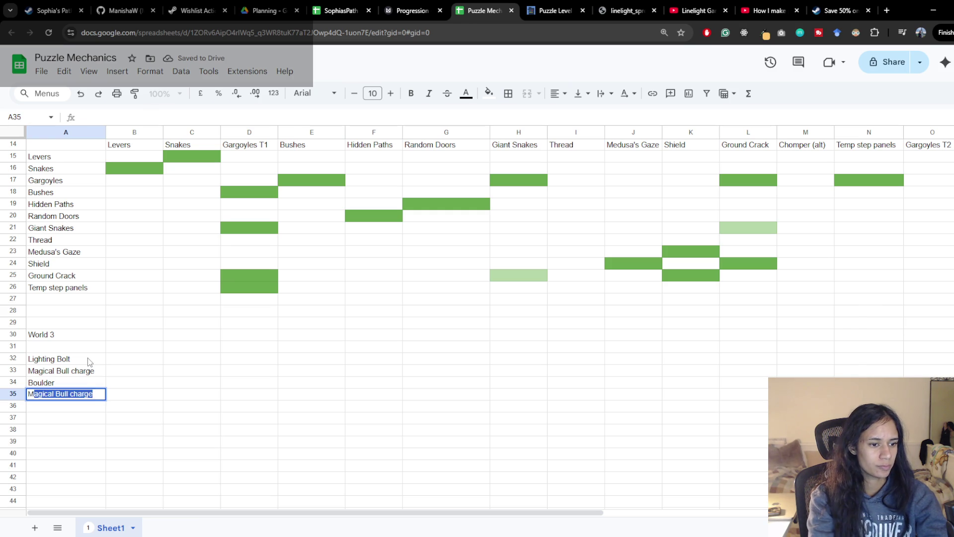
{"action": "type", "text": "ini tornado"}
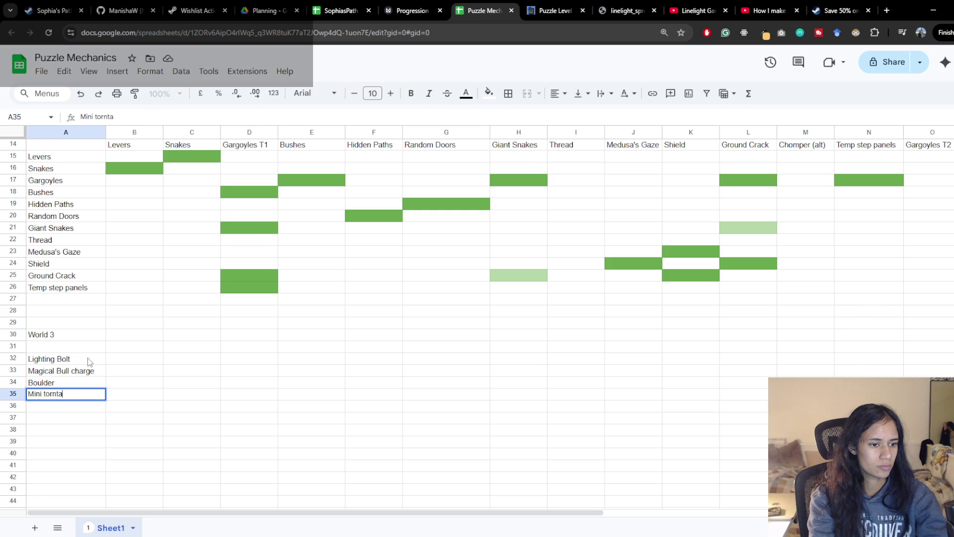
{"action": "key", "text": "Return"}
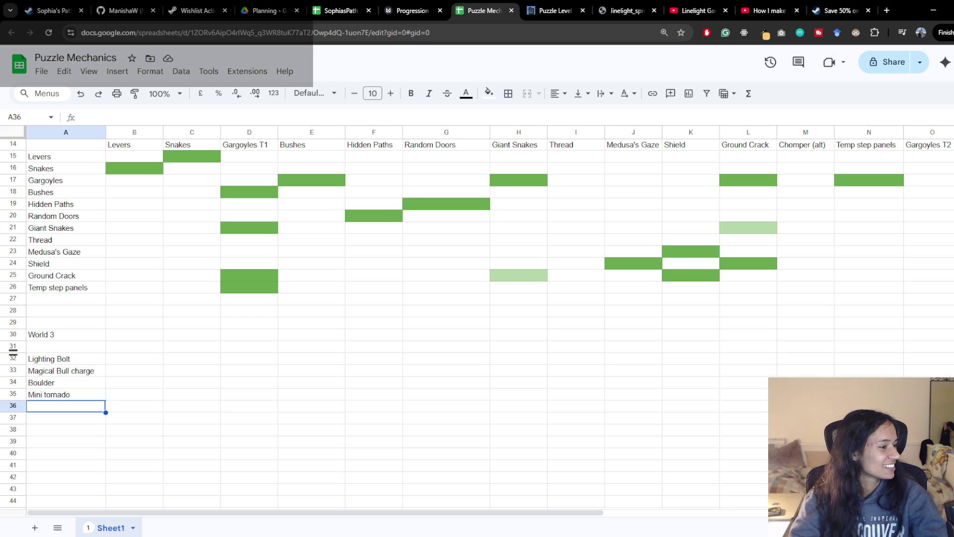
Step: Enter 'Peacock level' in A36
{"action": "left_click", "coordinate": [58, 418]}
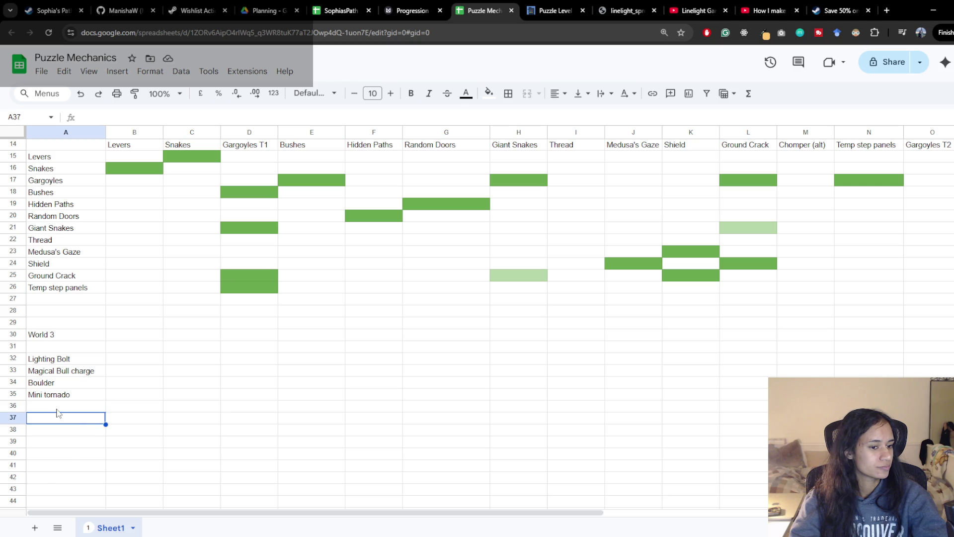
{"action": "left_click", "coordinate": [56, 409]}
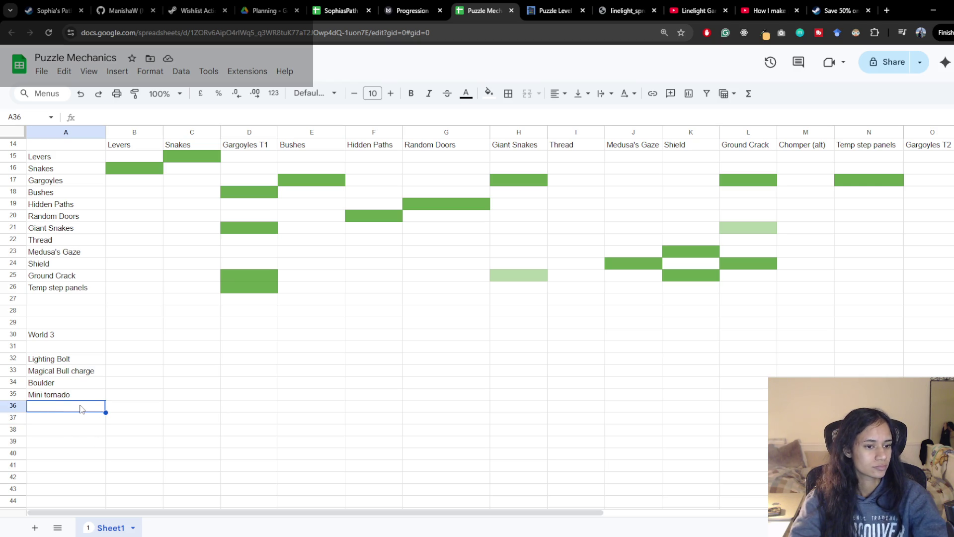
{"action": "type", "text": "Peacock level"}
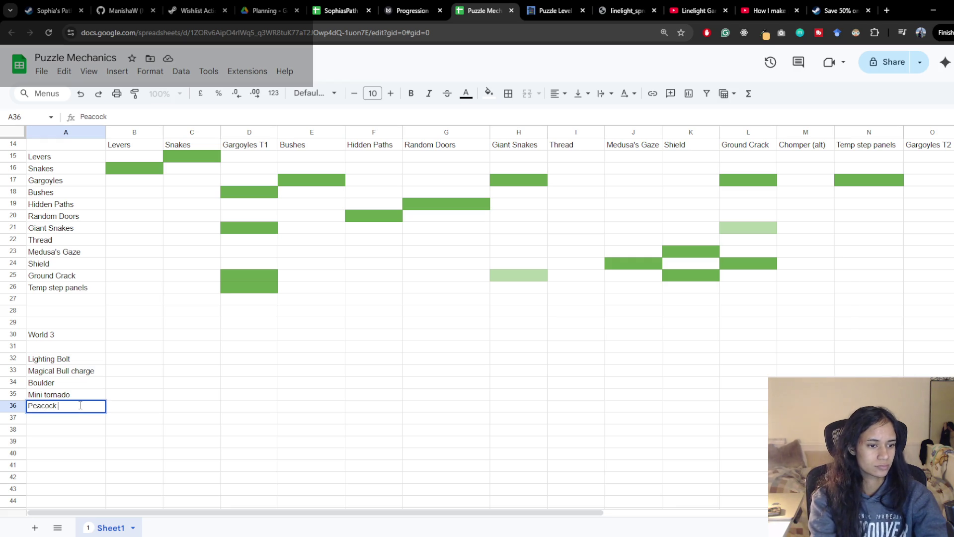
{"action": "key", "text": "Return"}
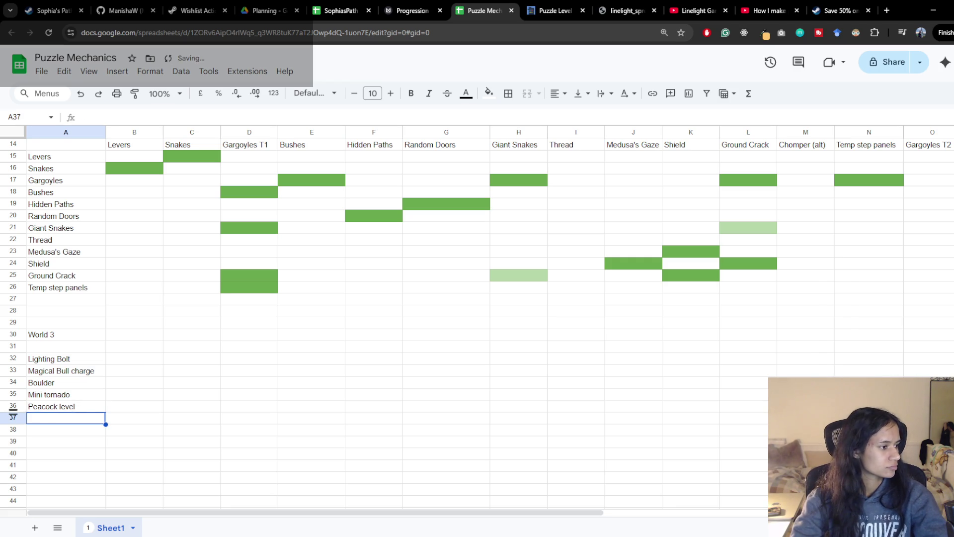
Step: Enter 'Teleportation' in A37, correcting its miscapitalised E
{"action": "double_click", "coordinate": [60, 421]}
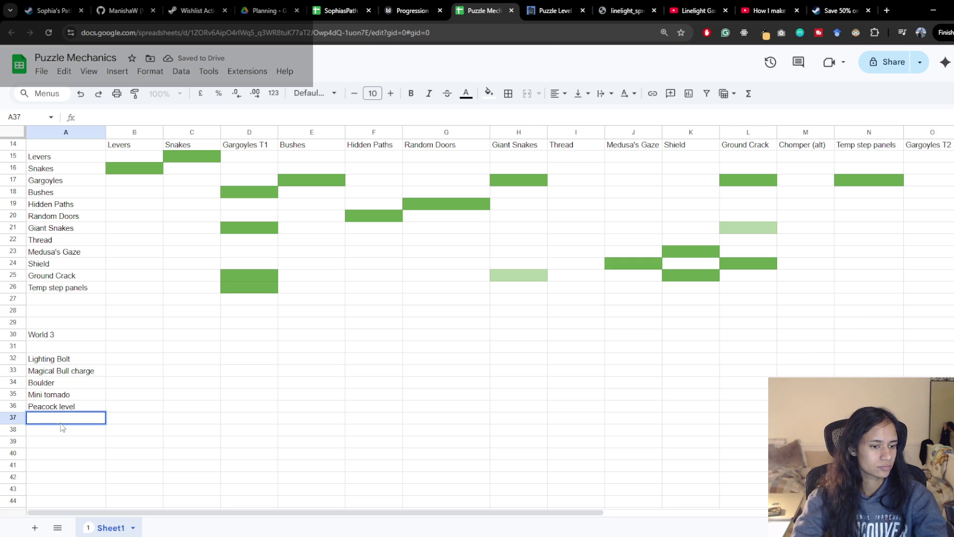
{"action": "type", "text": "TEleportatio"}
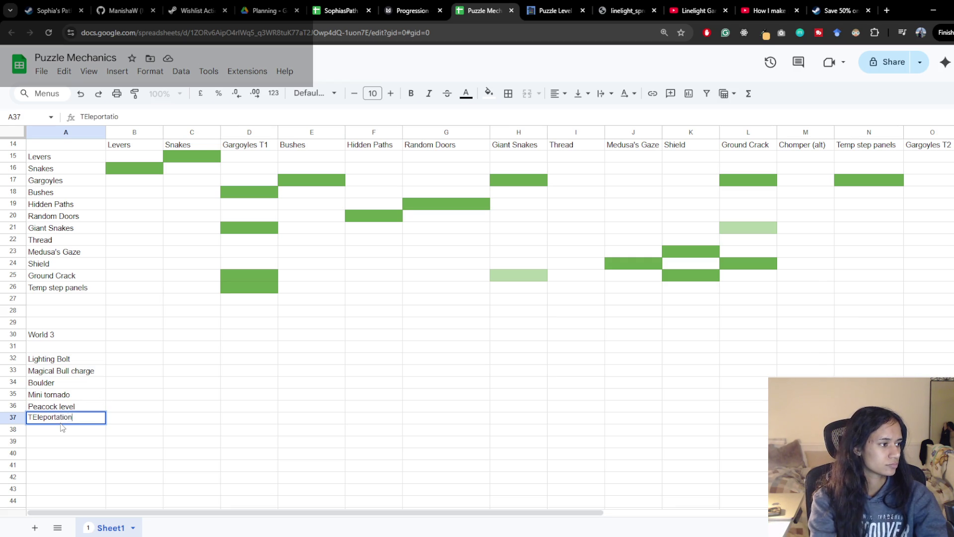
{"action": "type", "text": "n"}
{"action": "key", "text": "Return"}
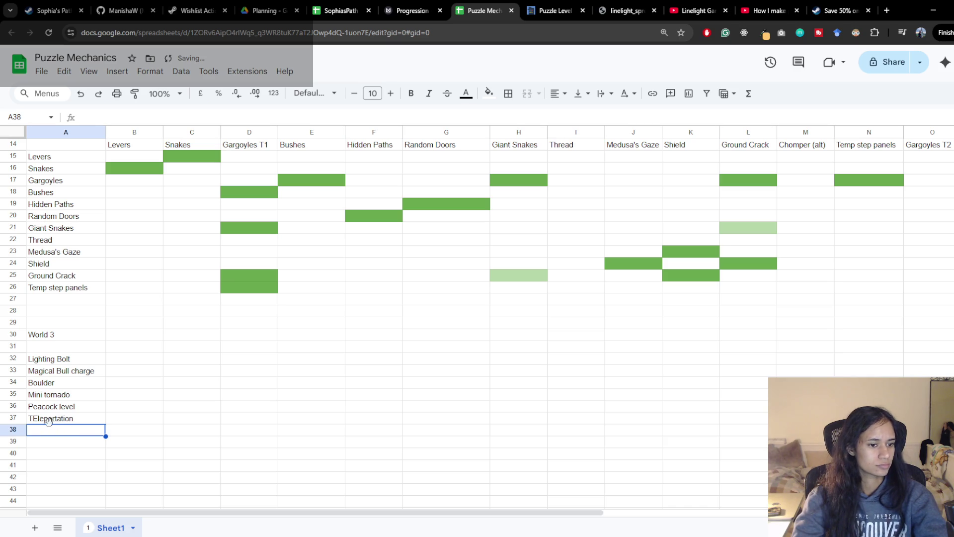
{"action": "double_click", "coordinate": [37, 418]}
{"action": "left_click", "coordinate": [38, 417]}
{"action": "key", "text": "BackSpace"}
{"action": "type", "text": "e"}
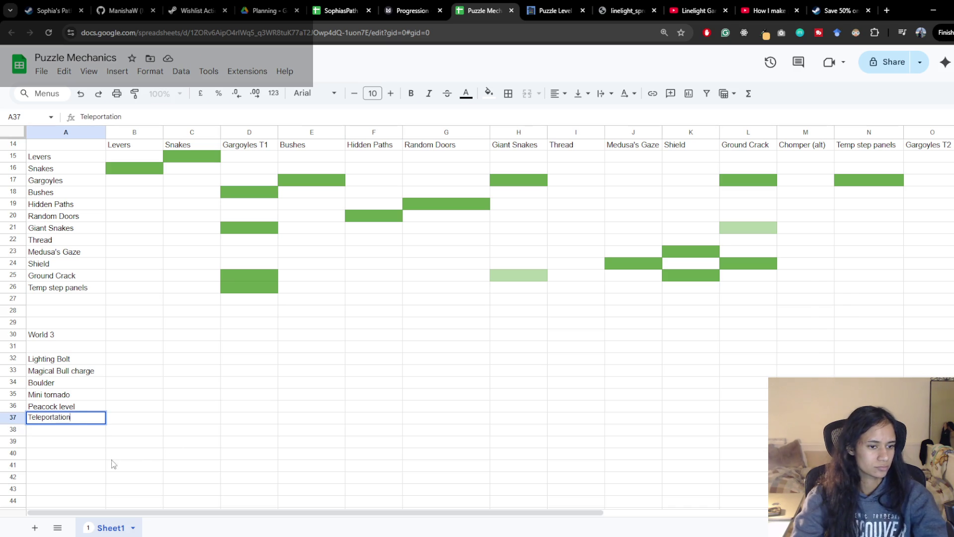
{"action": "left_click", "coordinate": [83, 435]}
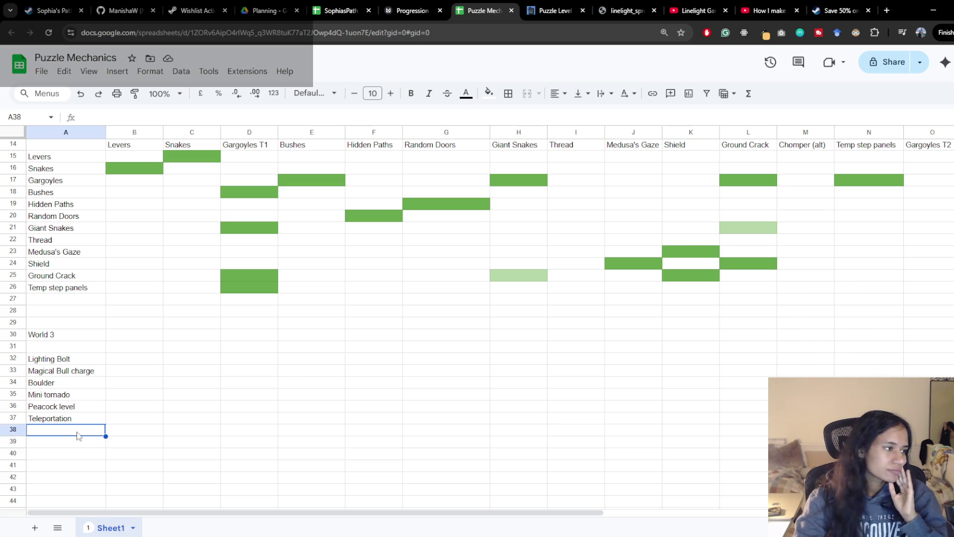
Step: Enter 'Cyclops fist of doom' in A38, fixing the typo 'door'
{"action": "type", "text": "Cycl"}
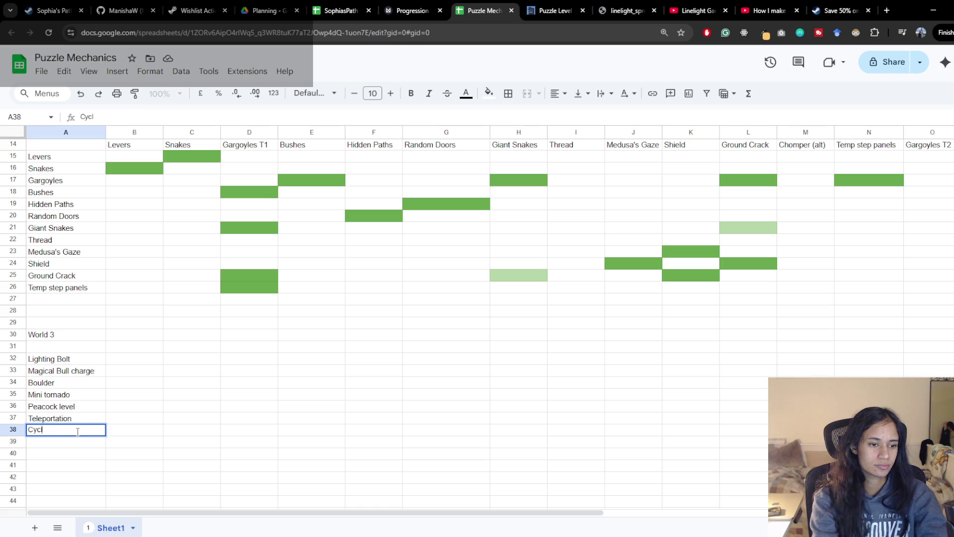
{"action": "type", "text": "ops fist o"}
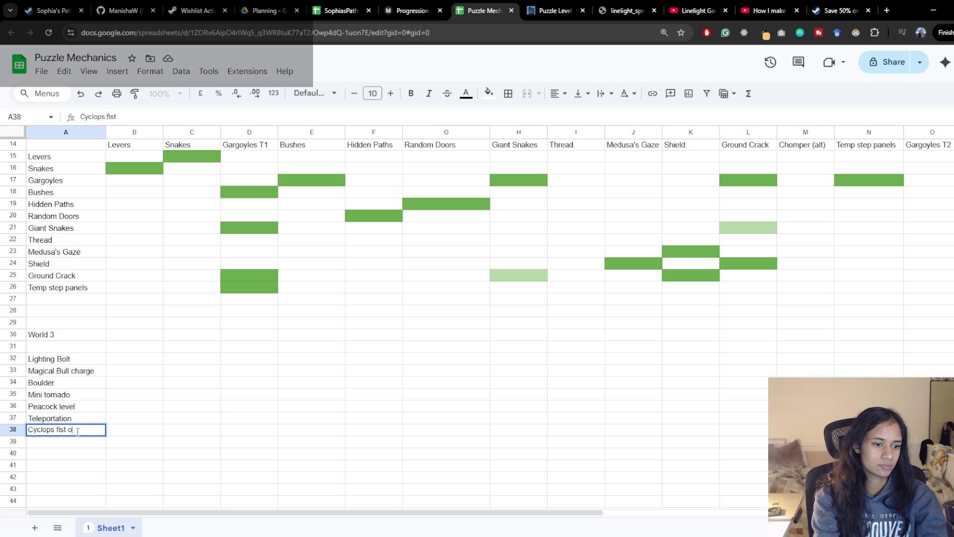
{"action": "type", "text": "f door"}
{"action": "key", "text": "Return"}
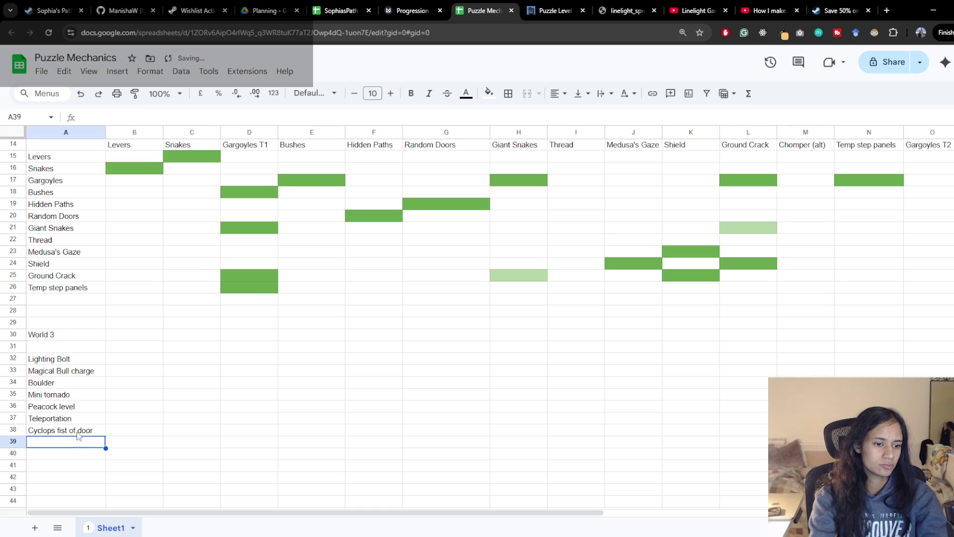
{"action": "double_click", "coordinate": [78, 430]}
{"action": "key", "text": "BackSpace"}
{"action": "type", "text": "m"}
{"action": "key", "text": "Return"}
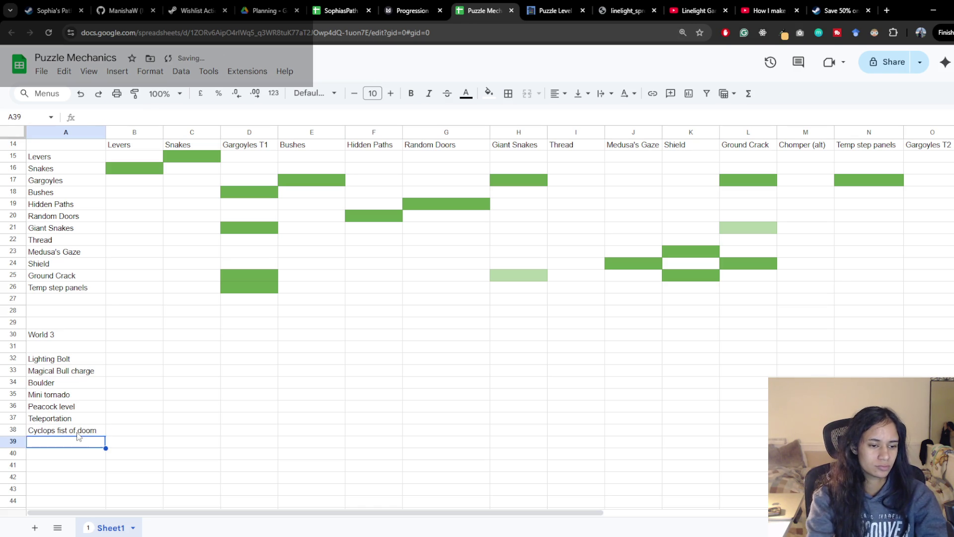
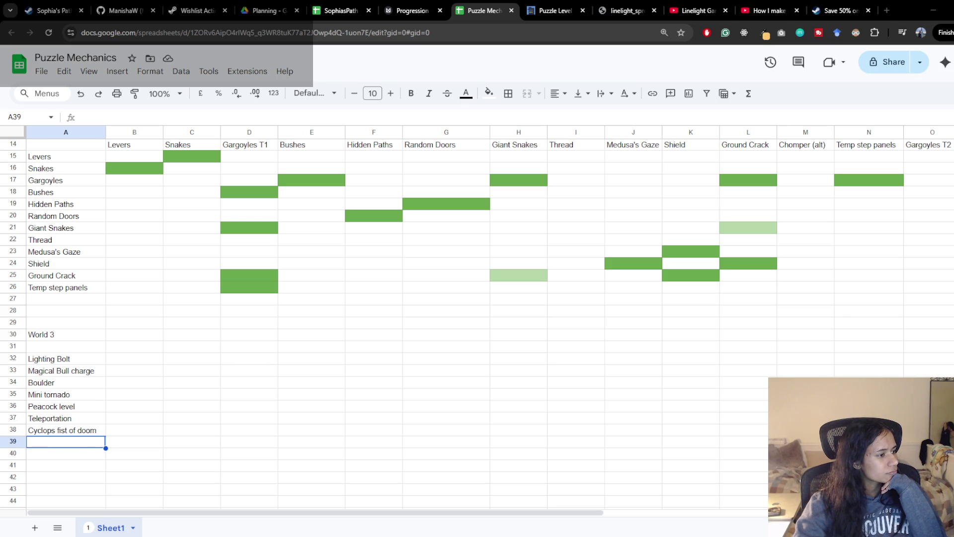
Step: Enter the World 4 heading in A43, leaving a blank row below it
{"action": "scroll", "coordinate": [59, 462], "scroll_direction": "down", "scroll_amount": 2}
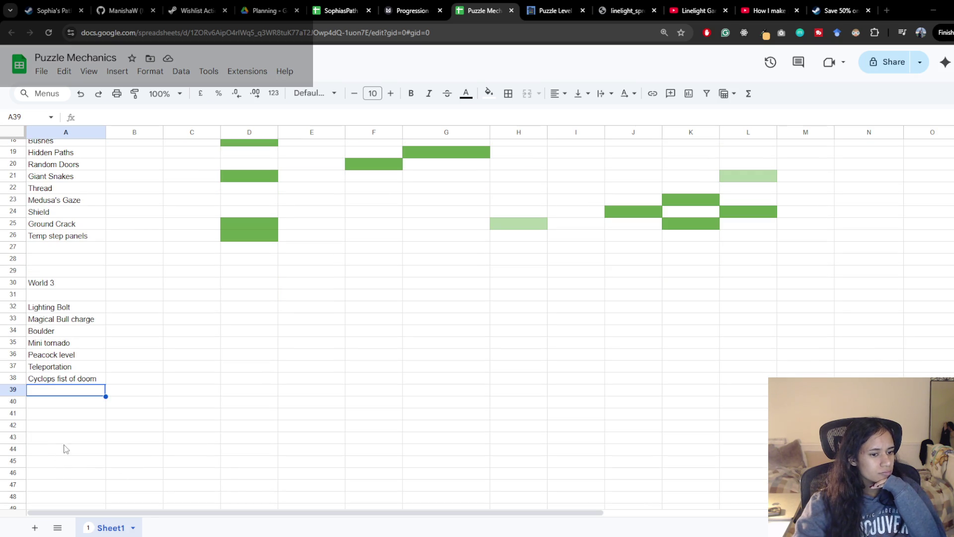
{"action": "left_click", "coordinate": [66, 442]}
{"action": "type", "text": "World 4"}
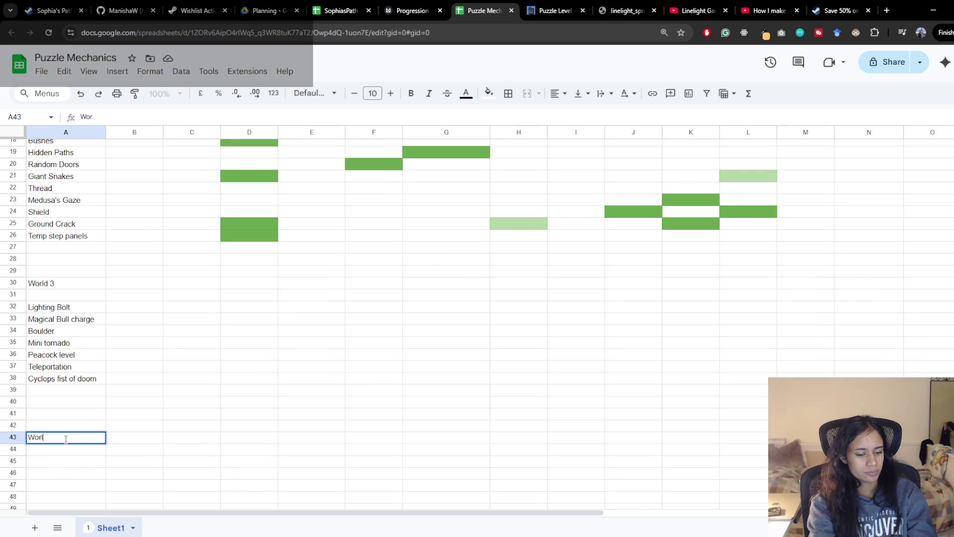
{"action": "key", "text": "Return"}
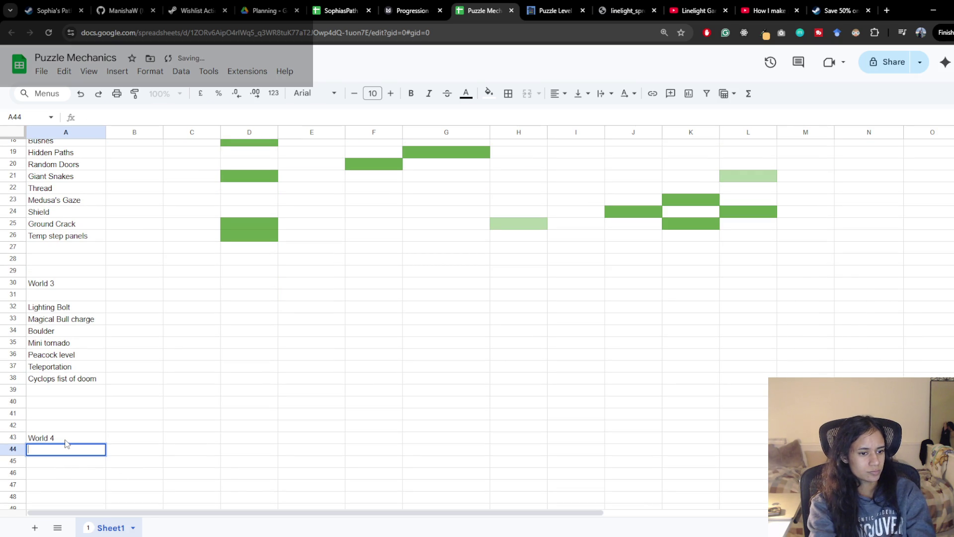
{"action": "key", "text": "Return"}
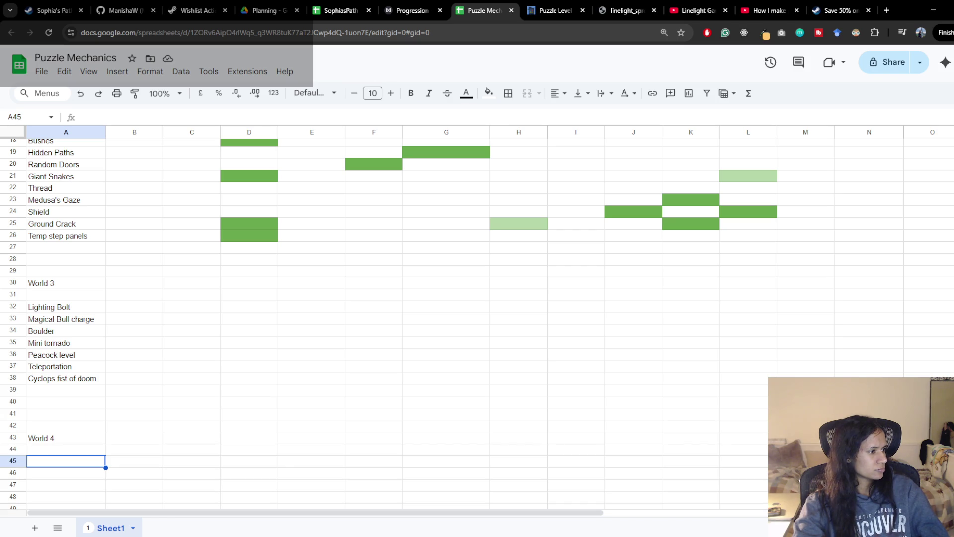
Step: List Spirit Disguise, following enemy, range attack and distraction in A45–A48
{"action": "double_click", "coordinate": [61, 460]}
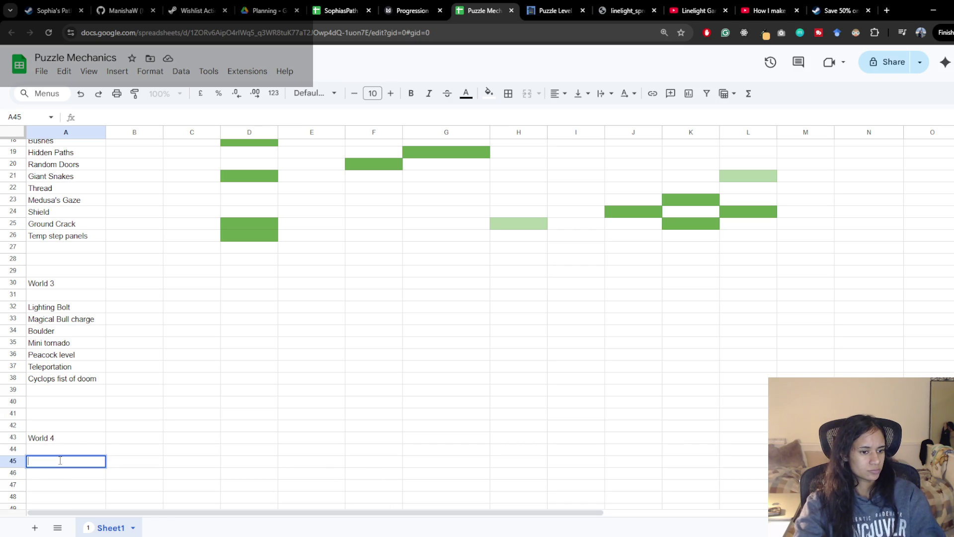
{"action": "type", "text": "Spirit Disguise"}
{"action": "key", "text": "Return"}
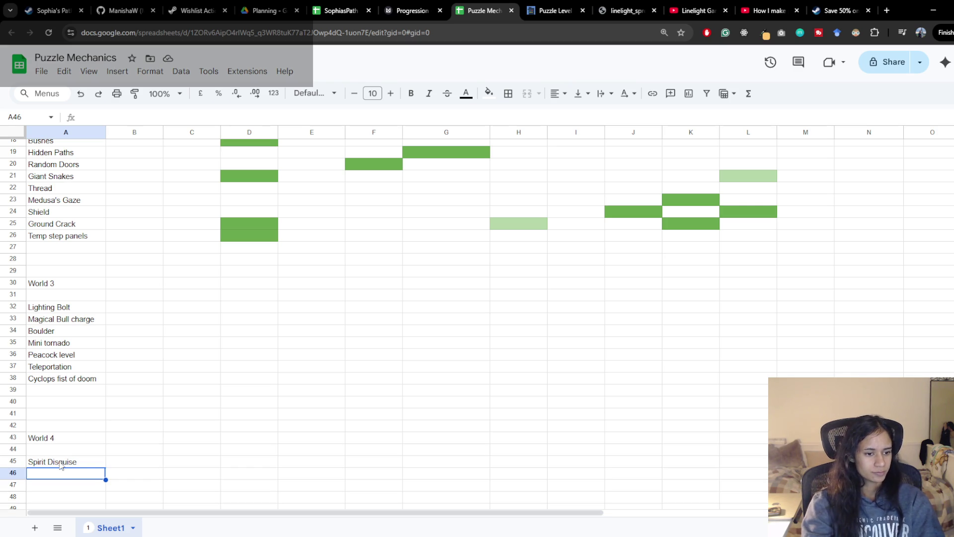
{"action": "double_click", "coordinate": [59, 472]}
{"action": "type", "text": "following"}
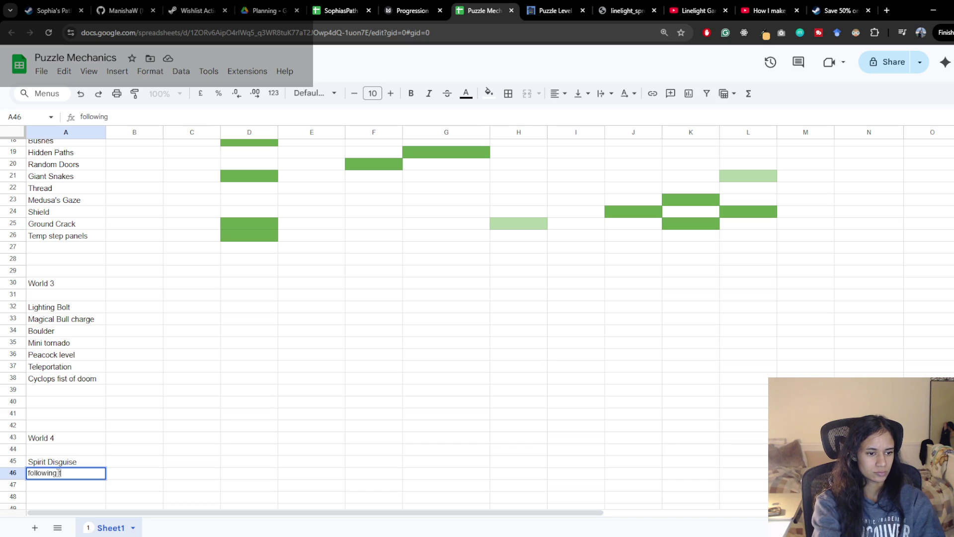
{"action": "type", "text": " enemy"}
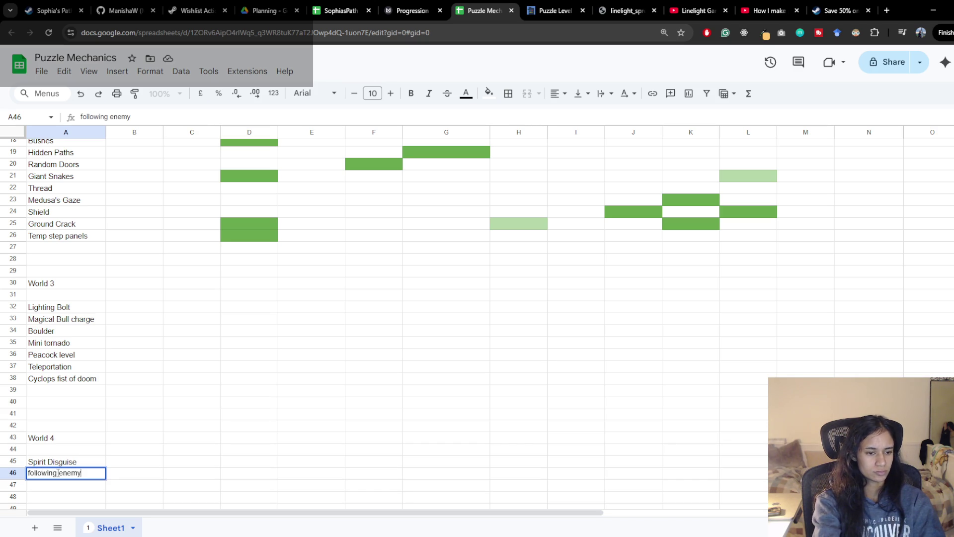
{"action": "key", "text": "Return"}
{"action": "type", "text": "range attack"}
{"action": "key", "text": "Return"}
{"action": "type", "text": "distraction"}
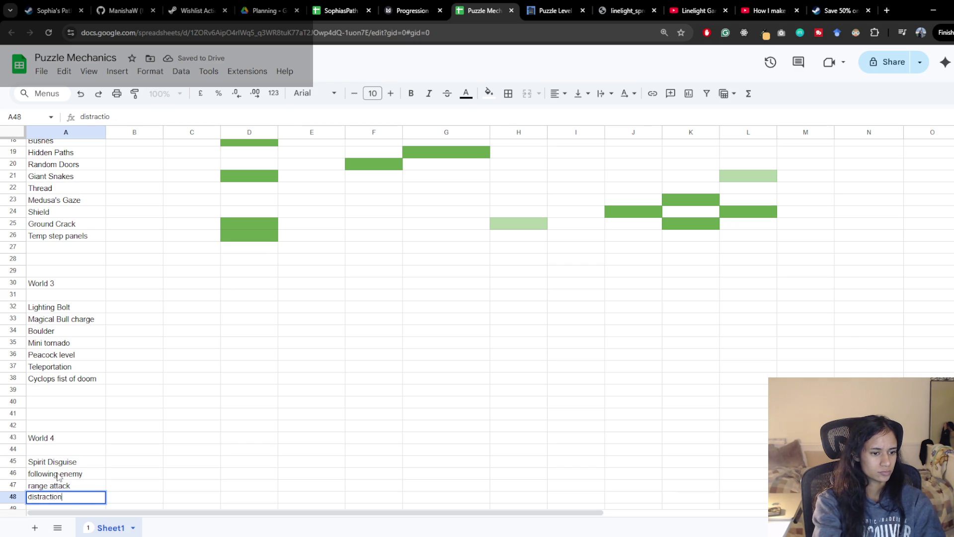
{"action": "key", "text": "Return"}
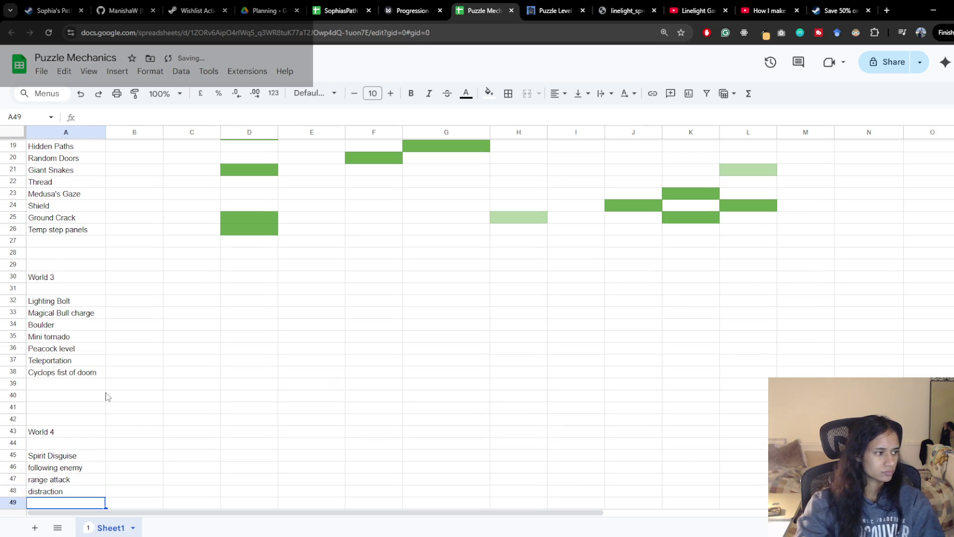
Step: Add fire in A49 and doors and key in A50 under World 4
{"action": "scroll", "coordinate": [106, 396], "scroll_direction": "down", "scroll_amount": 2}
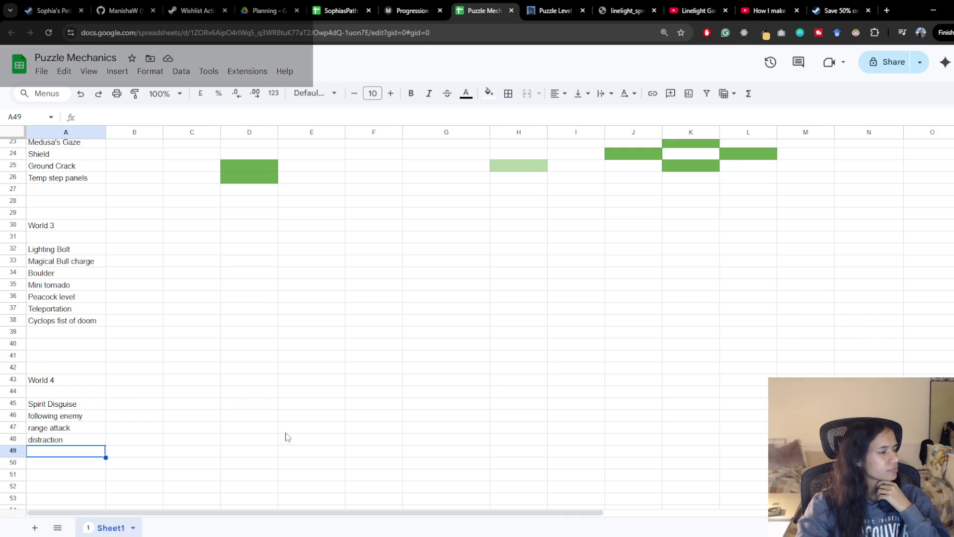
{"action": "double_click", "coordinate": [93, 450]}
{"action": "type", "text": "fire"}
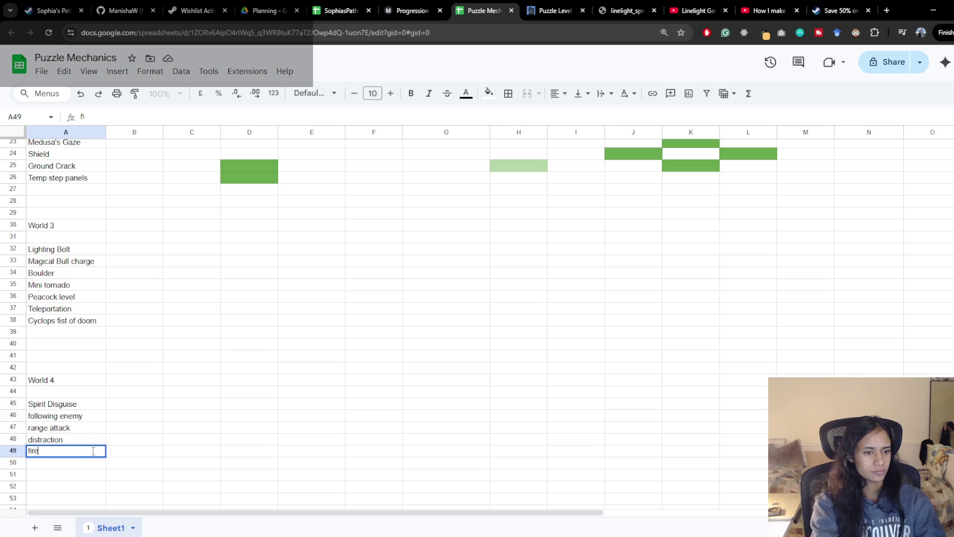
{"action": "key", "text": "Return"}
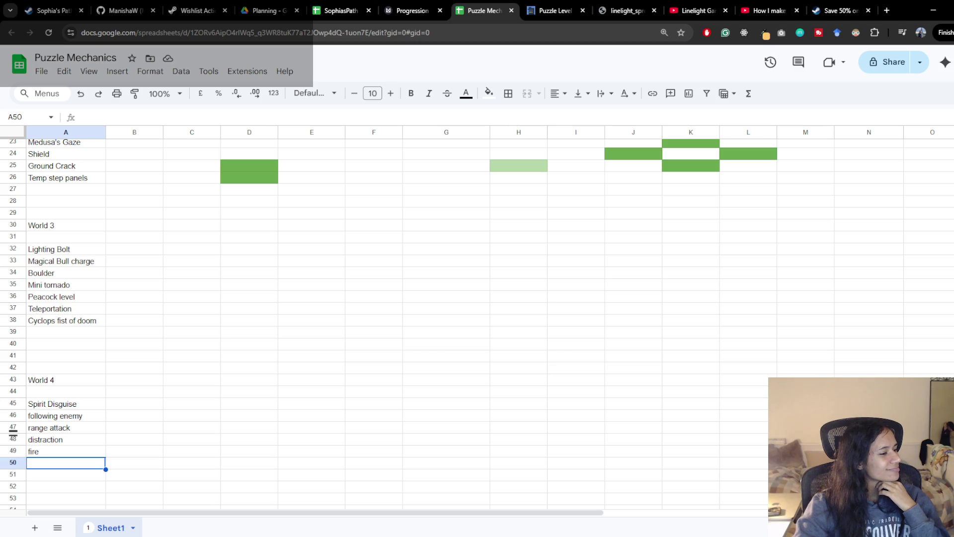
{"action": "double_click", "coordinate": [91, 463]}
{"action": "type", "text": "doors and key"}
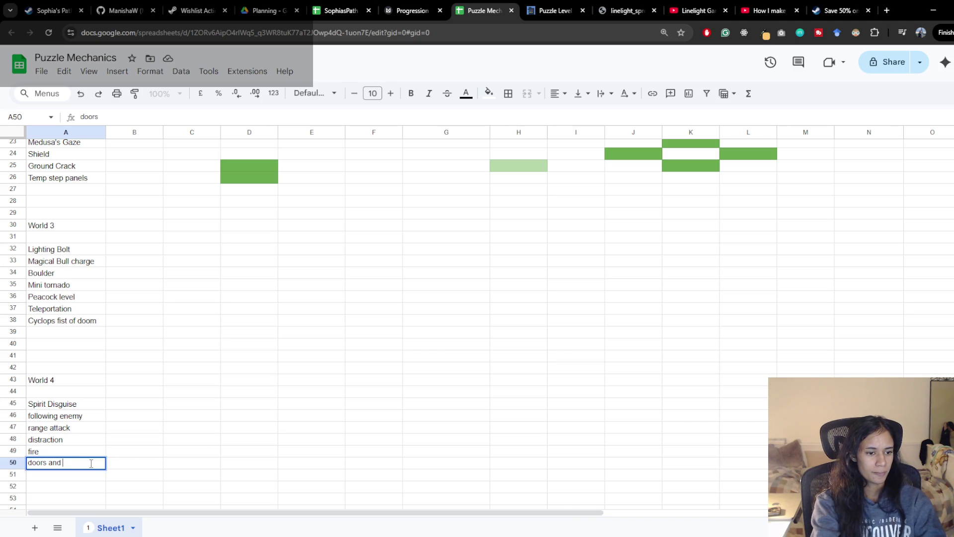
{"action": "key", "text": "Return"}
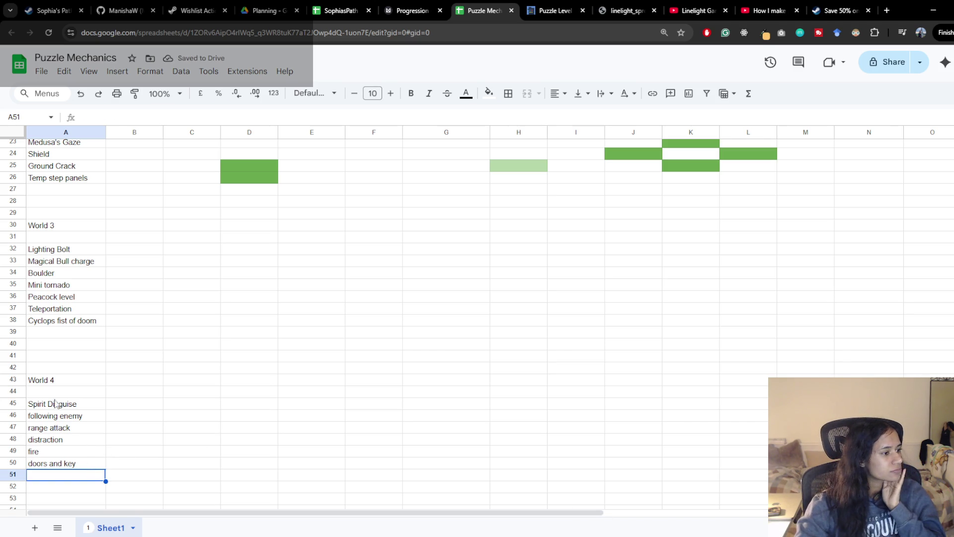
{"action": "scroll", "coordinate": [123, 398], "scroll_direction": "down", "scroll_amount": 3}
Step: Start a World 5 heading in A54 with 'Dizzy (randomize move?)' below it
{"action": "left_click", "coordinate": [71, 409]}
{"action": "type", "text": "Wor"}
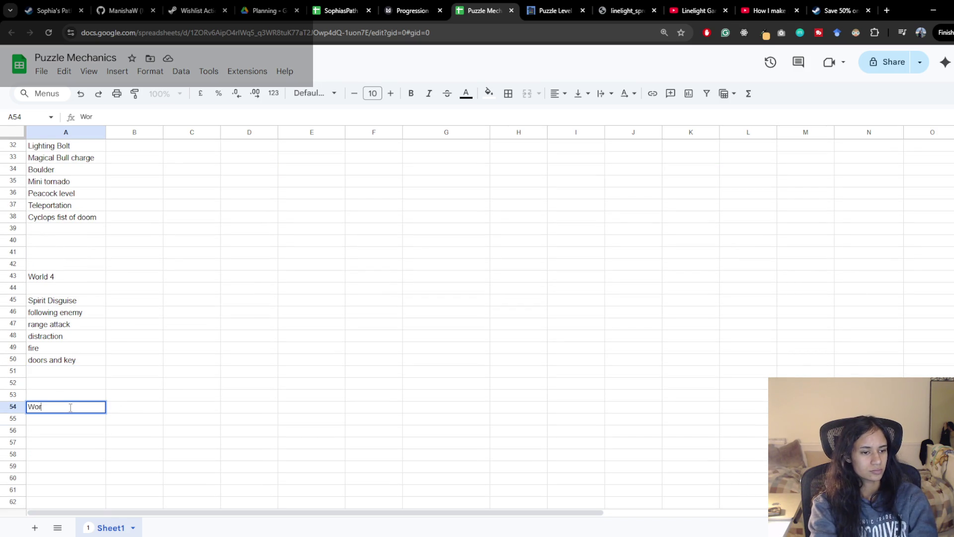
{"action": "type", "text": "ld 5"}
{"action": "key", "text": "Return"}
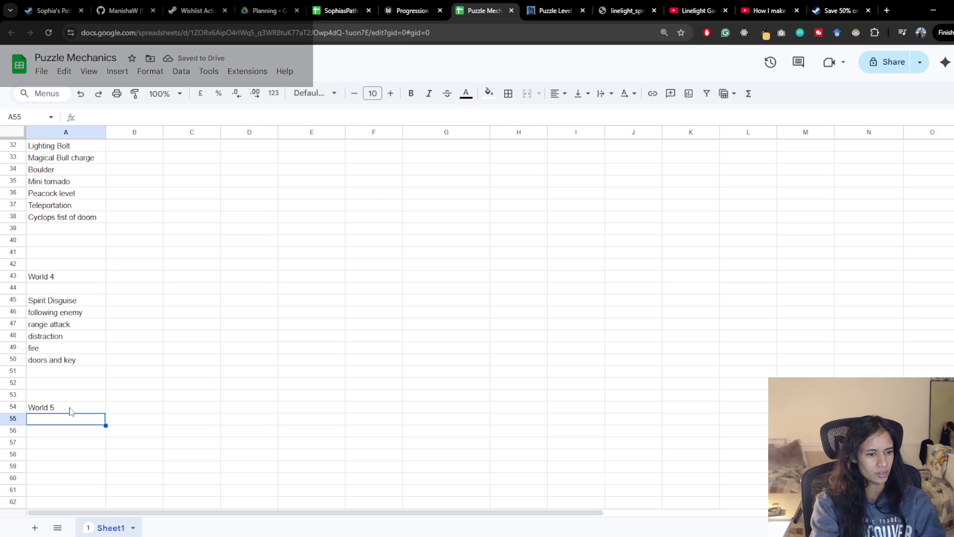
{"action": "type", "text": "Dizzy"}
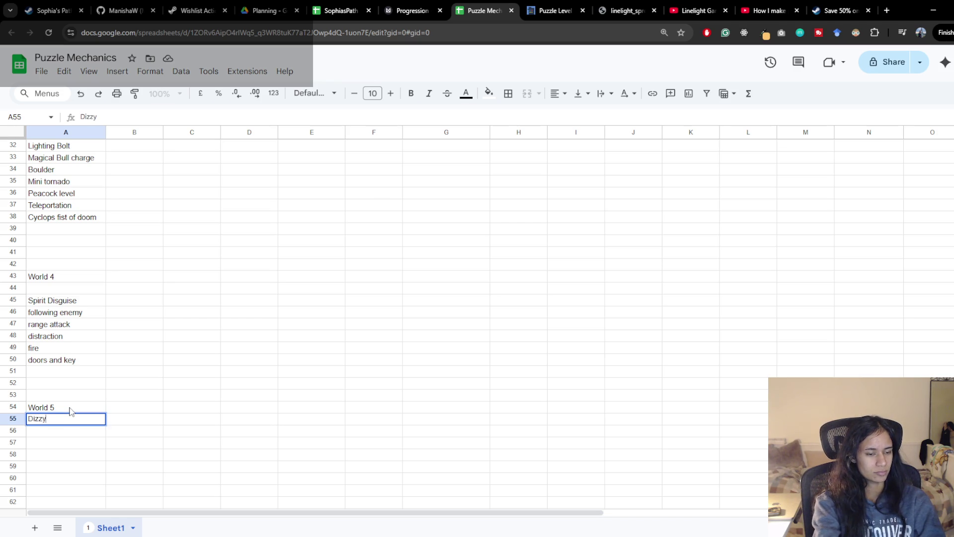
{"action": "key", "text": "Return"}
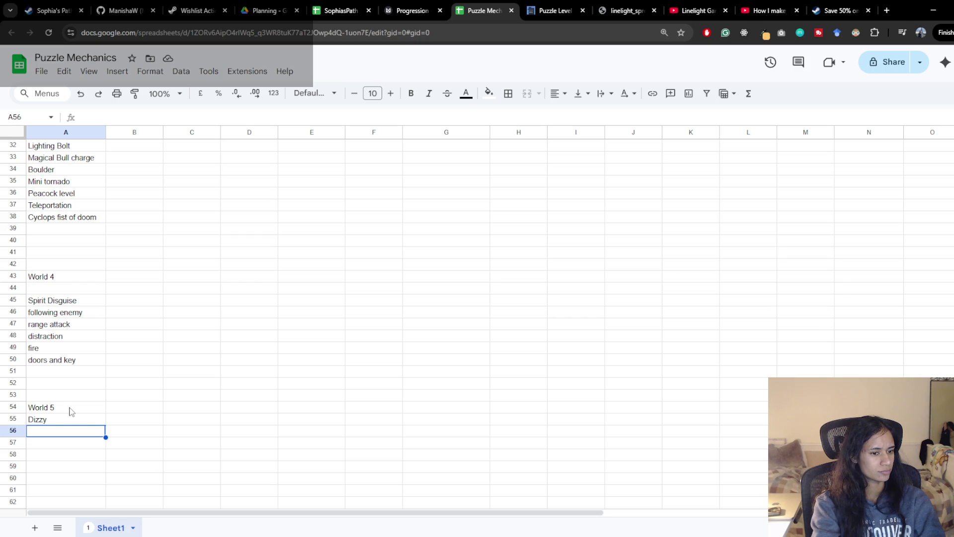
{"action": "key", "text": "Up"}
{"action": "key", "text": "Return"}
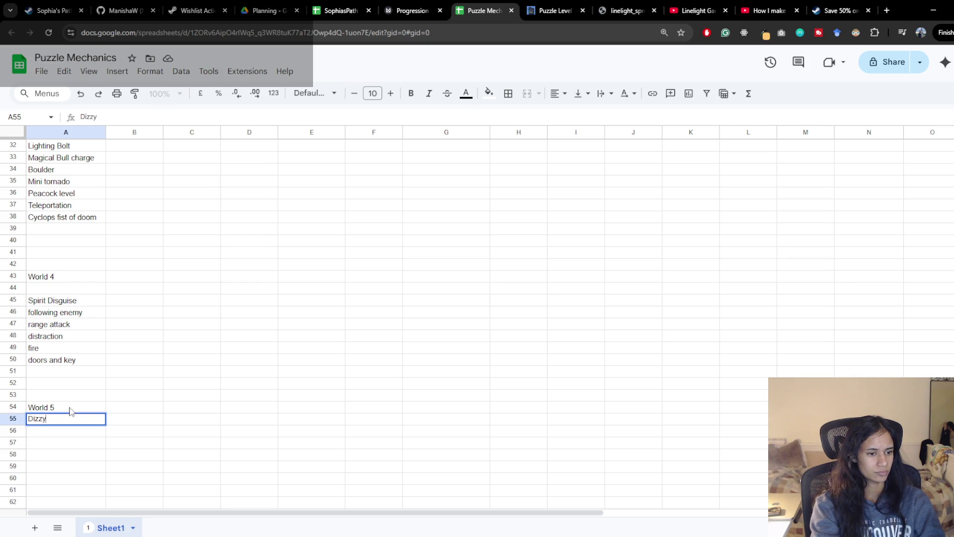
{"action": "type", "text": " (rand"}
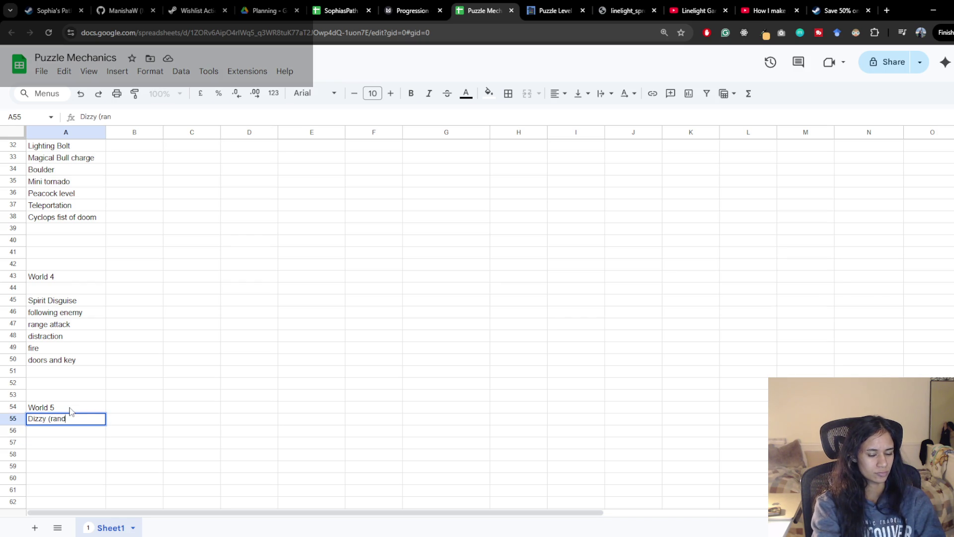
{"action": "type", "text": "omize move?)"}
{"action": "key", "text": "Return"}
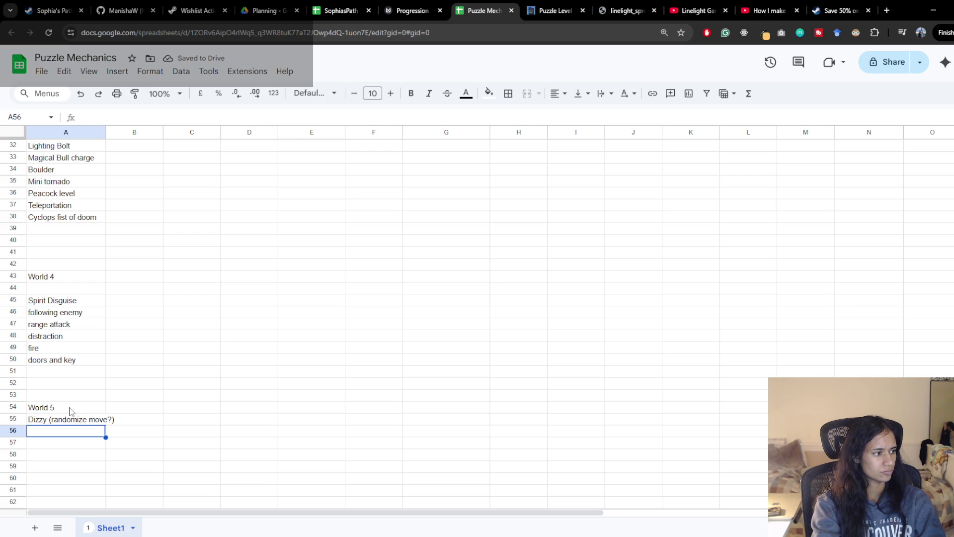
Step: Add Jellyfish stepping zone and Jellyfish enemies to the World 5 list
{"action": "type", "text": "Jelly"}
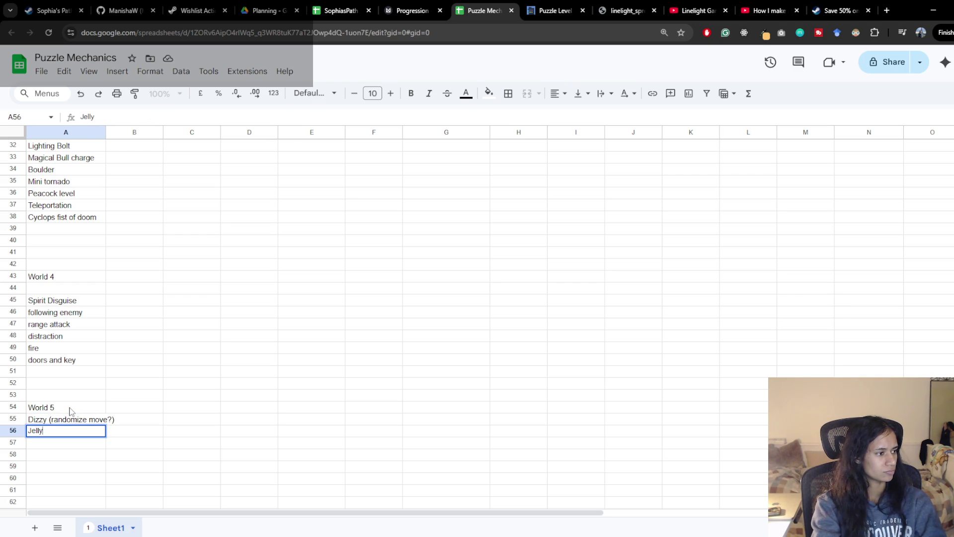
{"action": "type", "text": "fish stepping "}
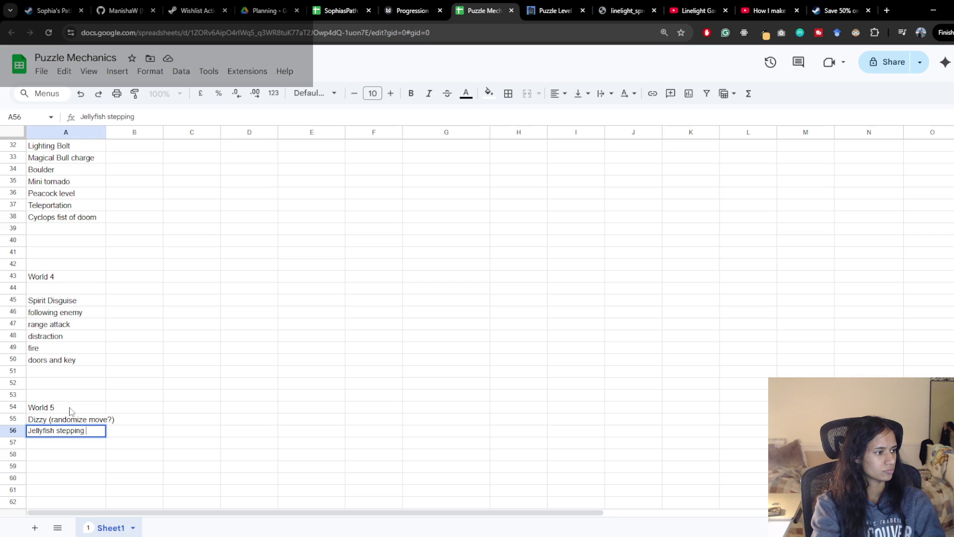
{"action": "type", "text": "zone"}
{"action": "key", "text": "Return"}
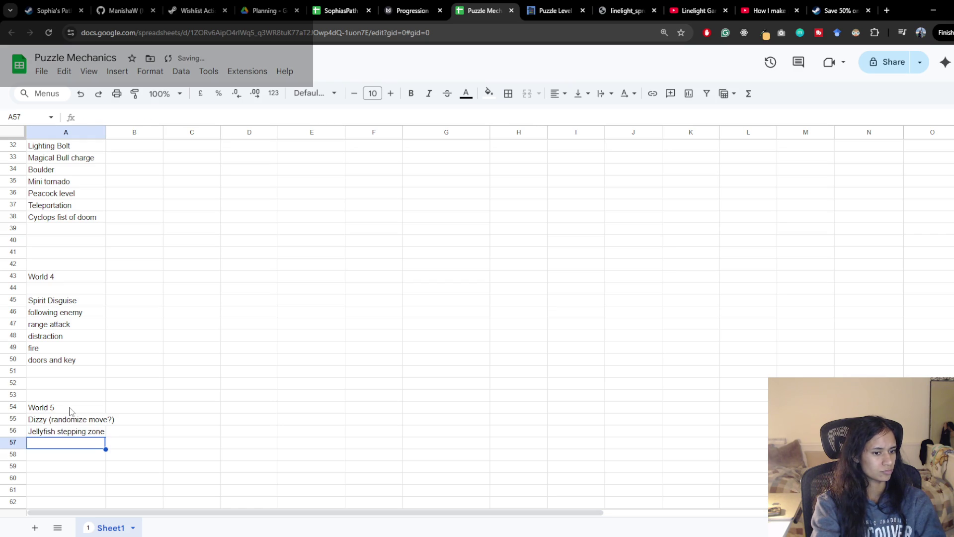
{"action": "type", "text": "Jellyfish"}
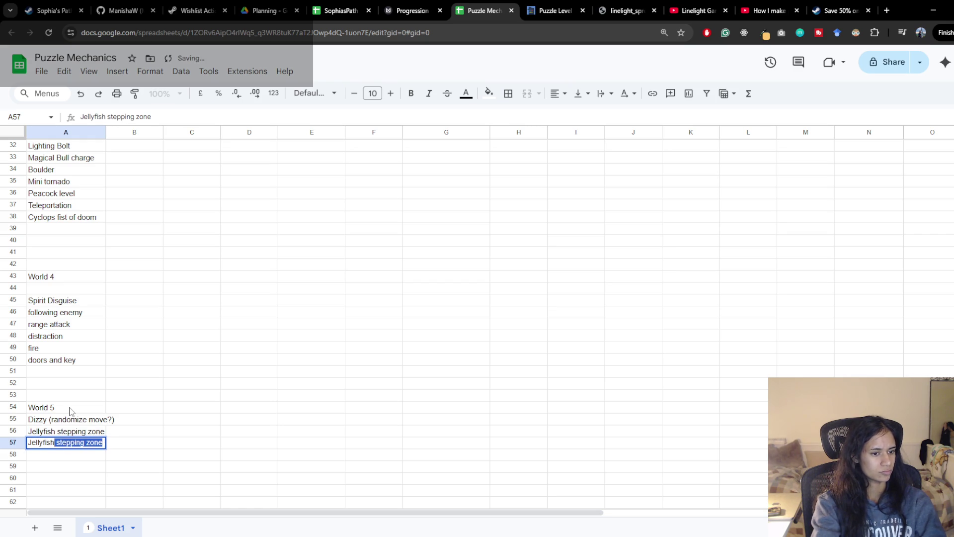
{"action": "type", "text": " enemies"}
{"action": "key", "text": "Return"}
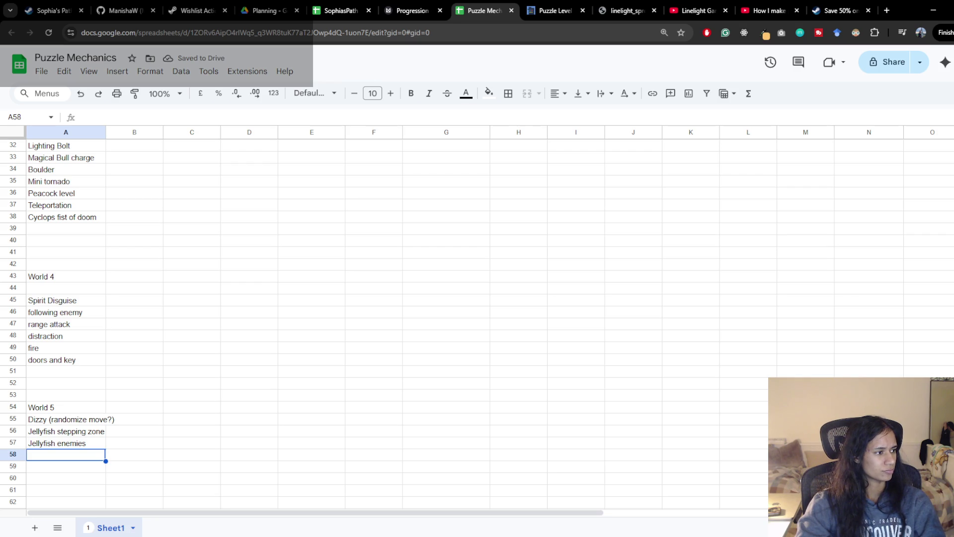
Step: Add Whirlpool spot and Weasel swim, then type Trident in A60
{"action": "double_click", "coordinate": [69, 454]}
{"action": "type", "text": "Whir"}
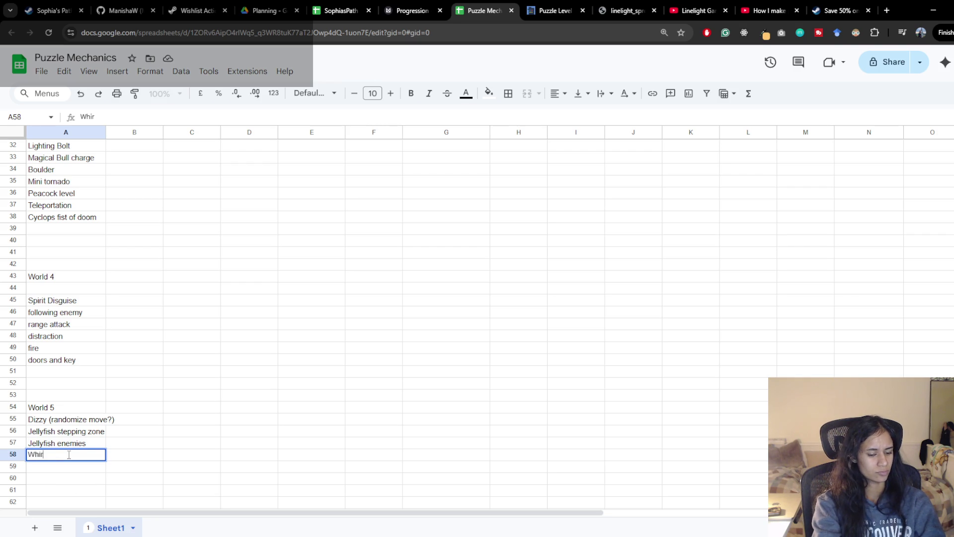
{"action": "type", "text": "lp"}
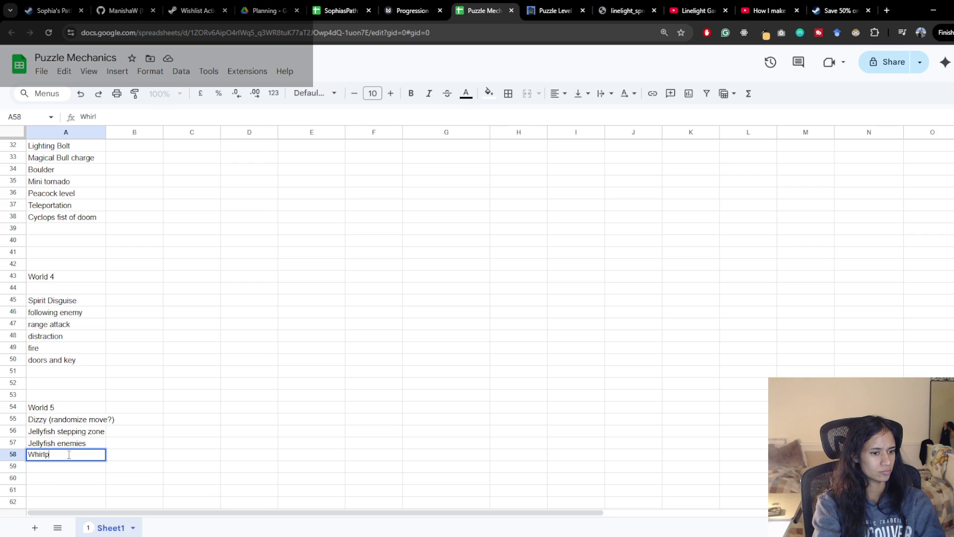
{"action": "type", "text": "ool spot"}
{"action": "key", "text": "Return"}
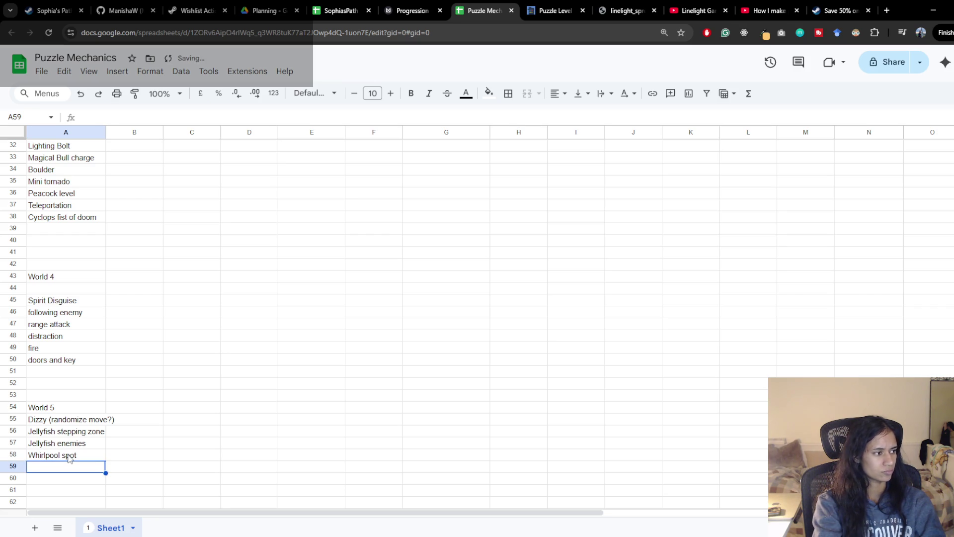
{"action": "type", "text": "Weasel sk"}
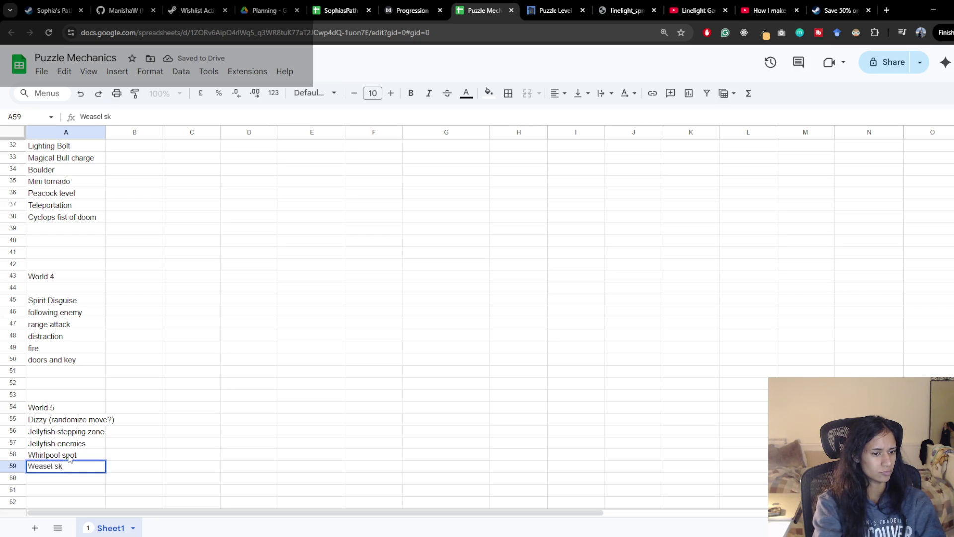
{"action": "key", "text": "BackSpace"}
{"action": "type", "text": "wim"}
{"action": "key", "text": "Return"}
{"action": "type", "text": "Trident"}
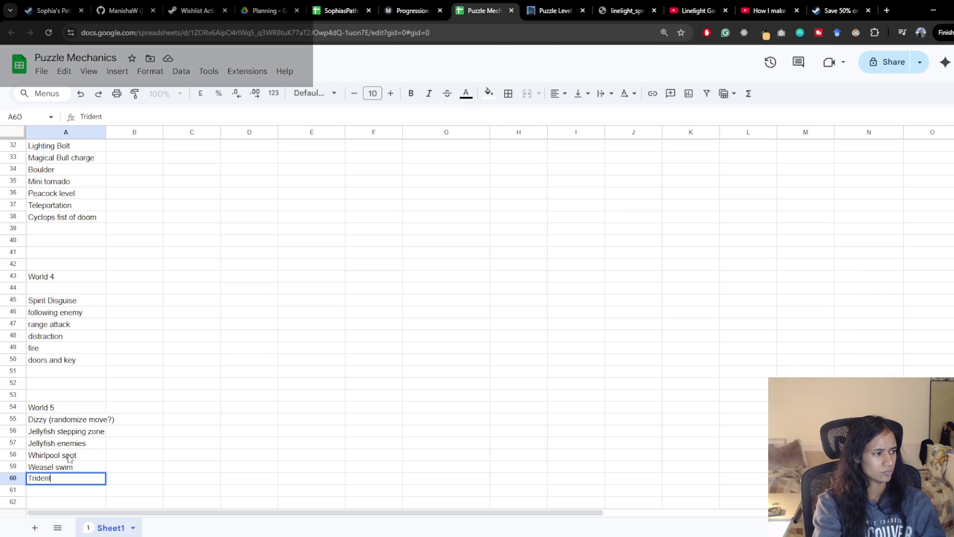
{"action": "key", "text": "ctrl+t"}
Step: Look up 'poseidon powers' on Google Search, then close that tab
{"action": "type", "text": "poseidon"}
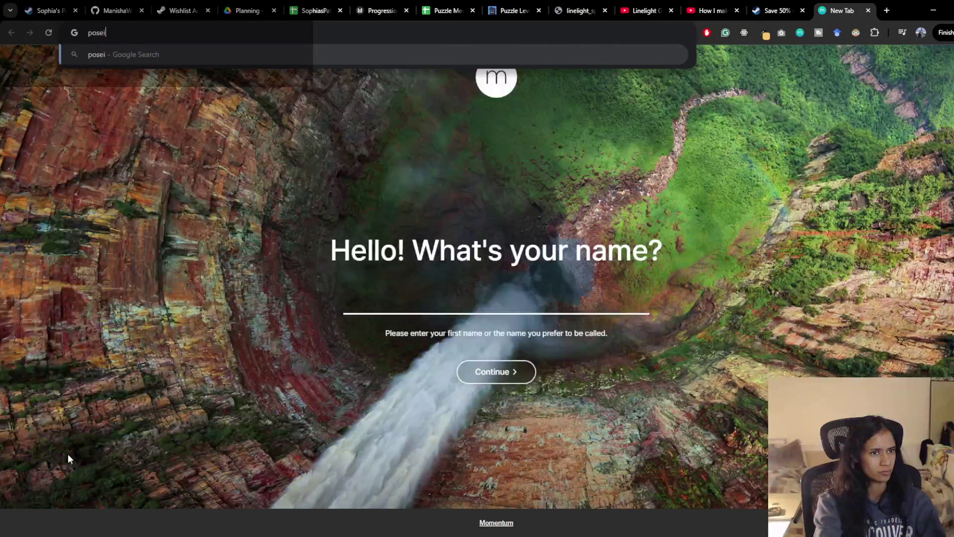
{"action": "key", "text": "Return"}
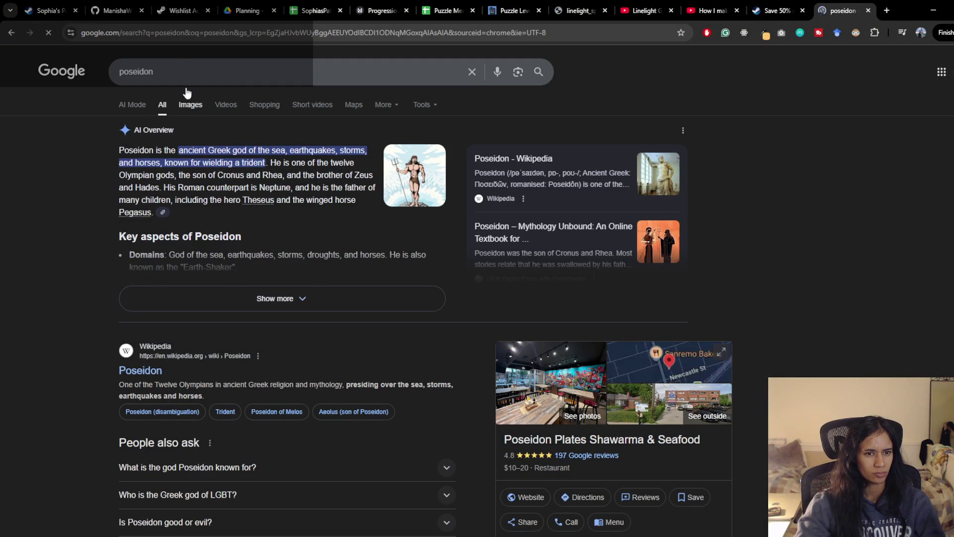
{"action": "left_click", "coordinate": [172, 65]}
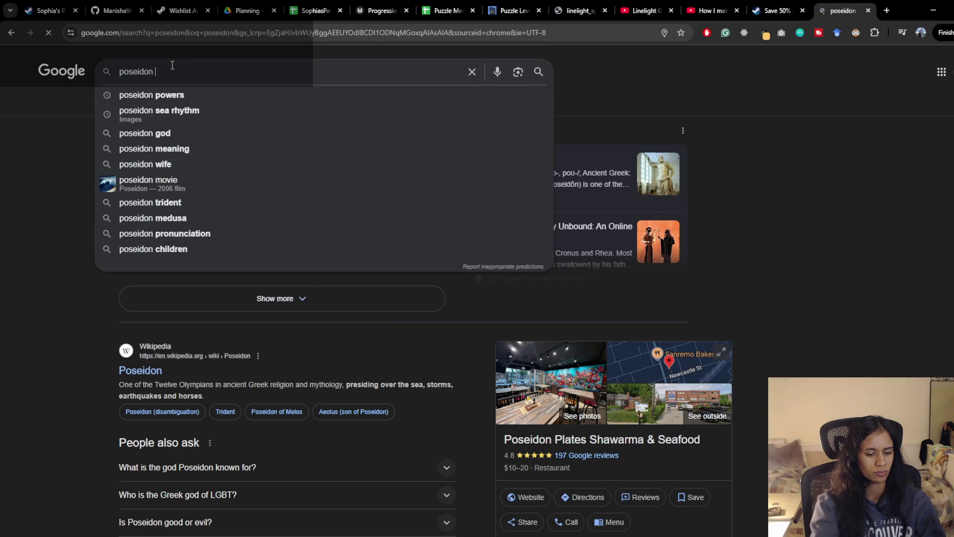
{"action": "left_click", "coordinate": [53, 328]}
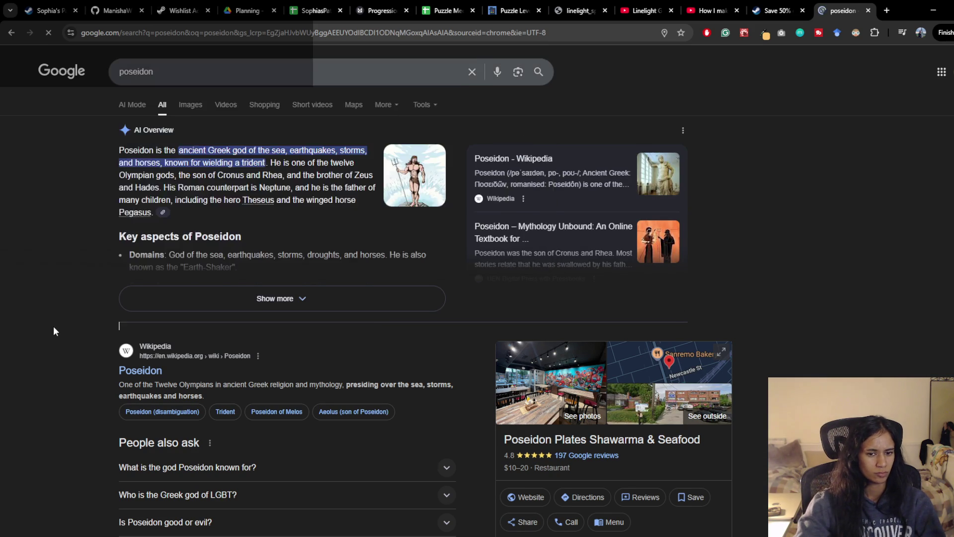
{"action": "scroll", "coordinate": [53, 328], "scroll_direction": "down", "scroll_amount": 1}
{"action": "left_click", "coordinate": [193, 54]}
{"action": "type", "text": "powers"}
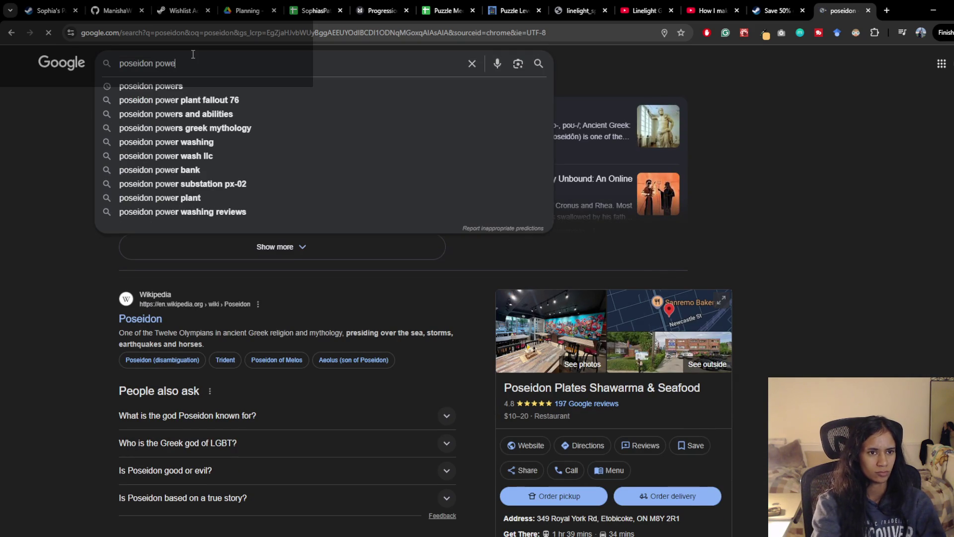
{"action": "key", "text": "Return"}
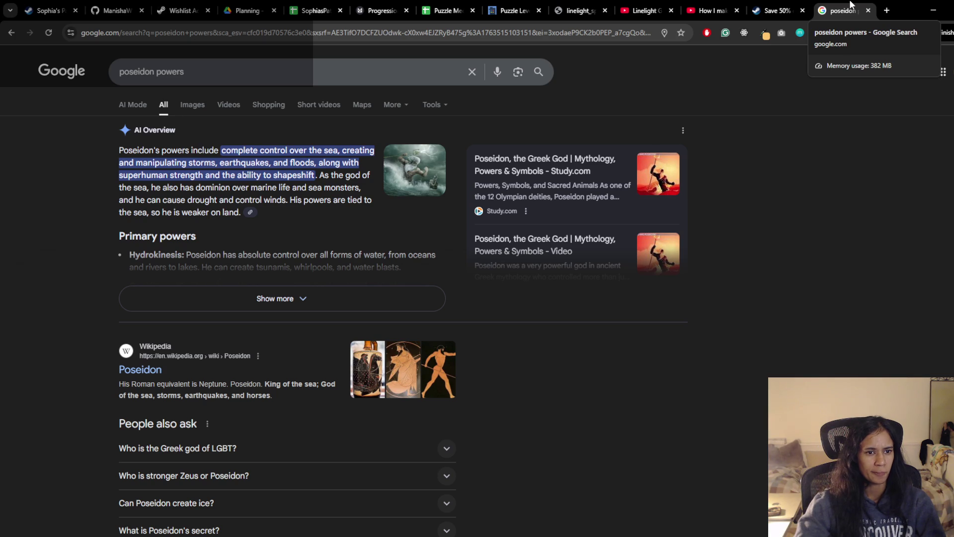
{"action": "key", "text": "ctrl+w"}
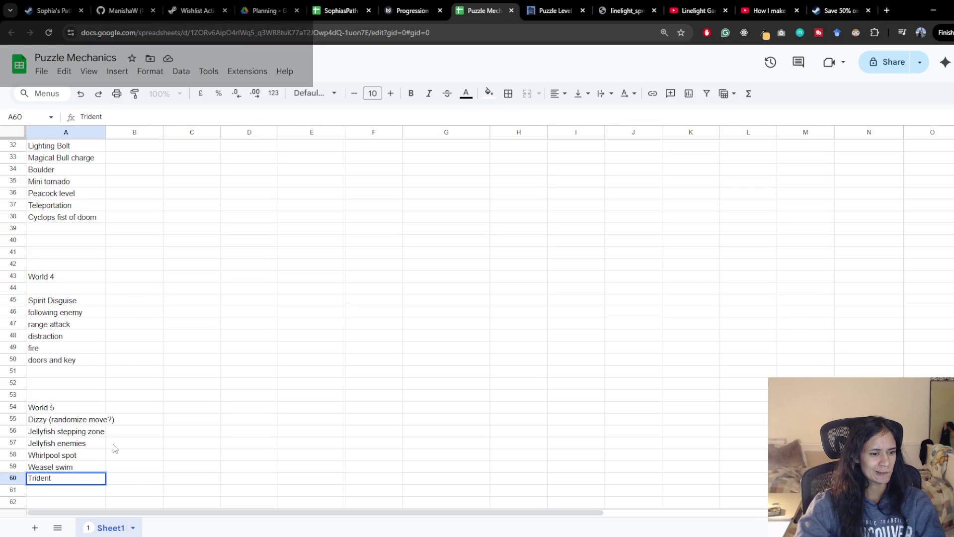
Step: Settle Trident into A60 and add Earthquake??? in A61
{"action": "scroll", "coordinate": [180, 410], "scroll_direction": "down", "scroll_amount": 2}
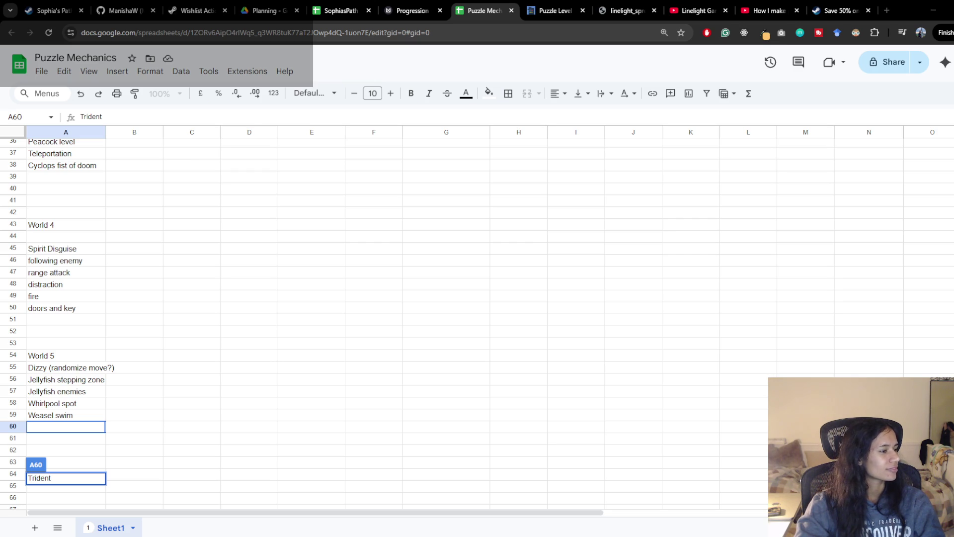
{"action": "mouse_move", "coordinate": [137, 395]}
{"action": "left_mouse_down"}
{"action": "mouse_move", "coordinate": [111, 465]}
{"action": "mouse_move", "coordinate": [92, 474]}
{"action": "left_mouse_up"}
{"action": "left_click", "coordinate": [82, 438]}
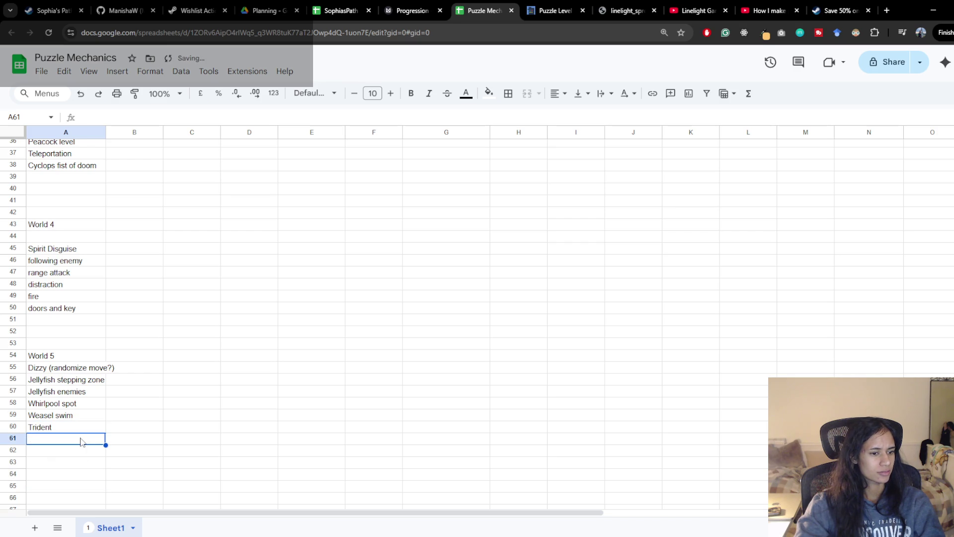
{"action": "type", "text": "Earthqu"}
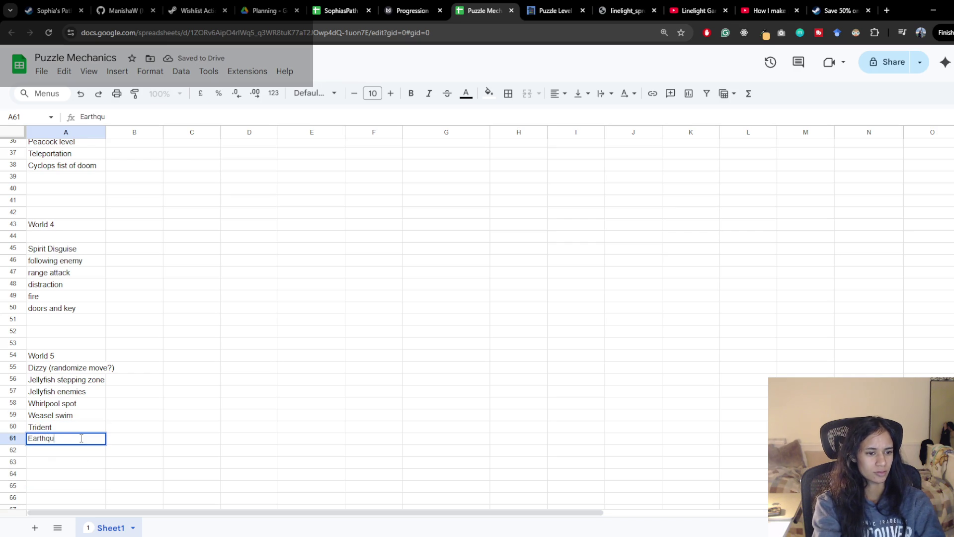
{"action": "type", "text": "ake???"}
{"action": "key", "text": "Return"}
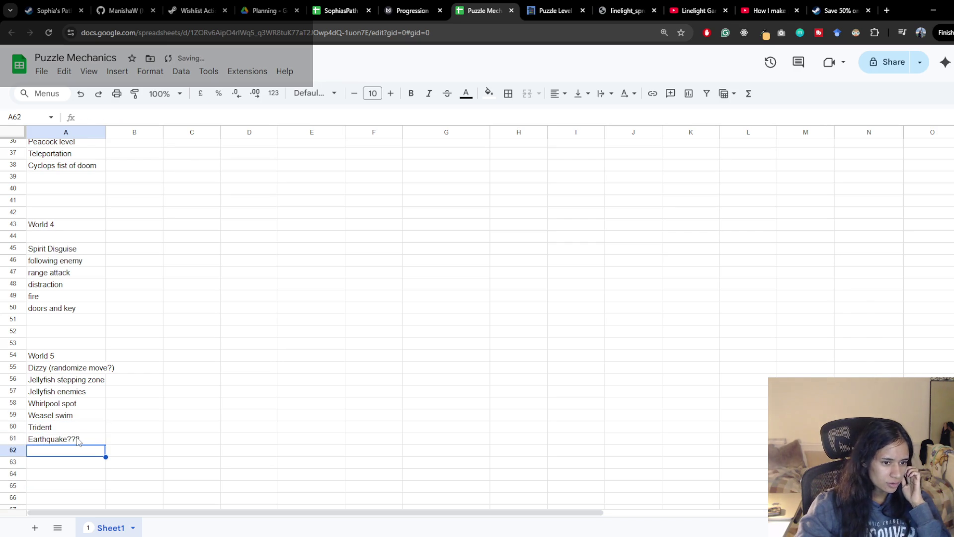
{"action": "left_click", "coordinate": [74, 431]}
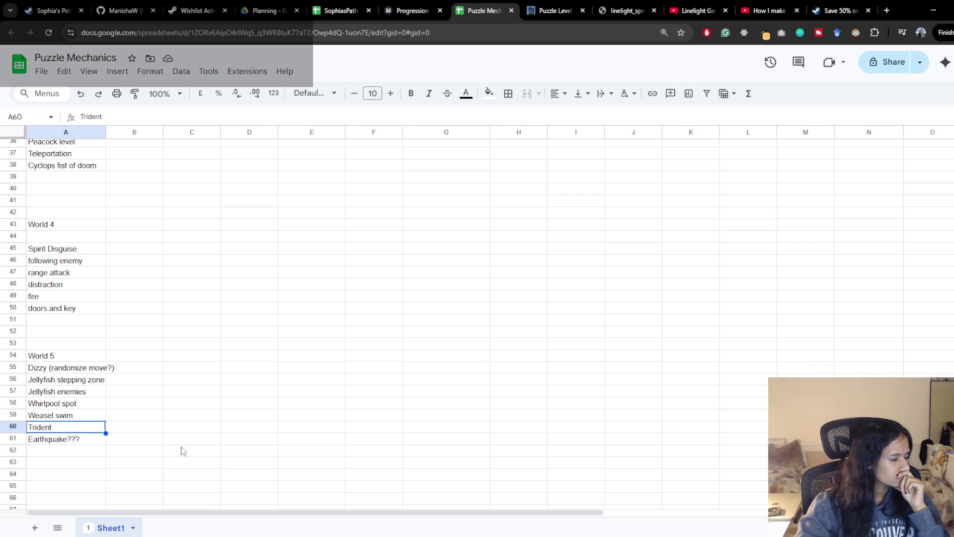
Step: Add the new play-mode idea in A62 and scroll back up to the mechanics matrix
{"action": "left_click", "coordinate": [82, 456]}
{"action": "type", "text": "Play su"}
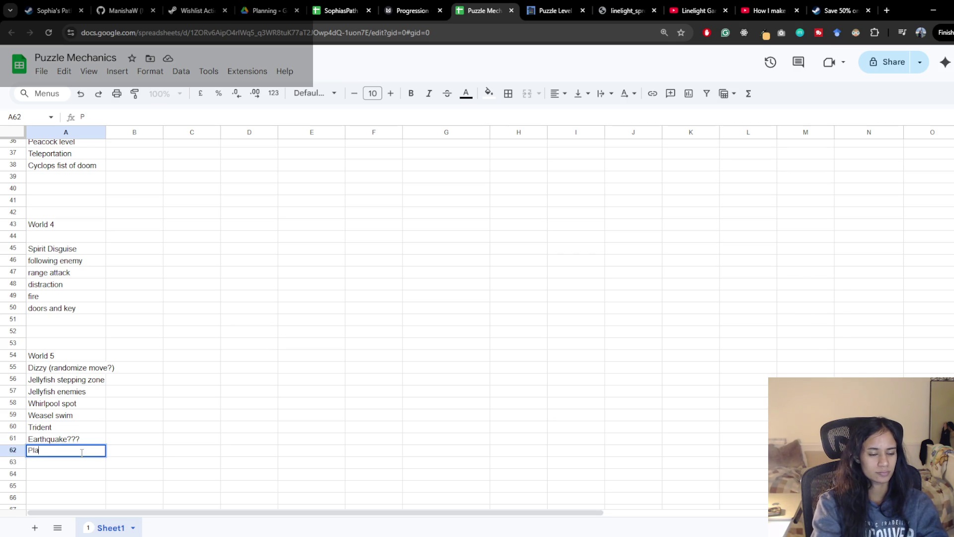
{"action": "key", "text": "BackSpace"}
{"action": "type", "text": "ophia and father"}
{"action": "key", "text": "Return"}
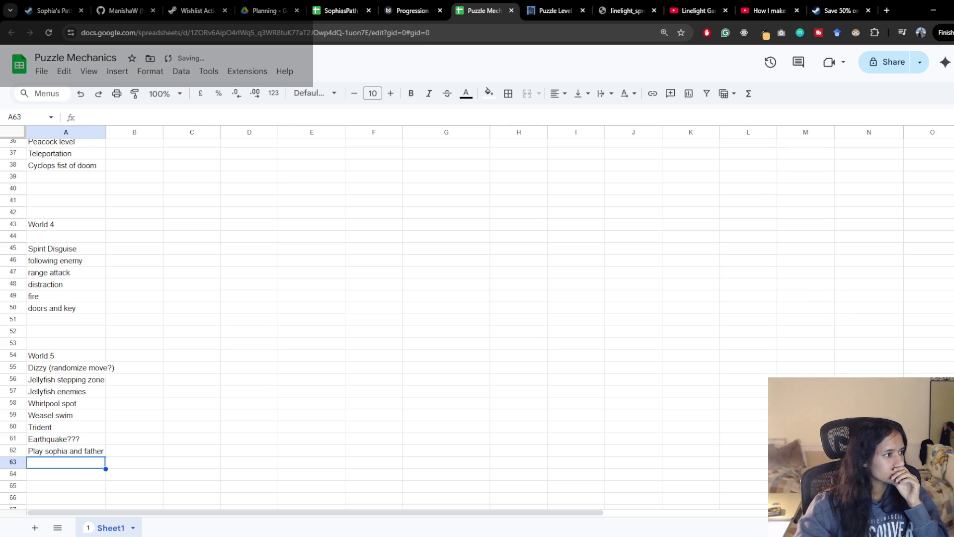
{"action": "scroll", "coordinate": [276, 354], "scroll_direction": "up", "scroll_amount": 8}
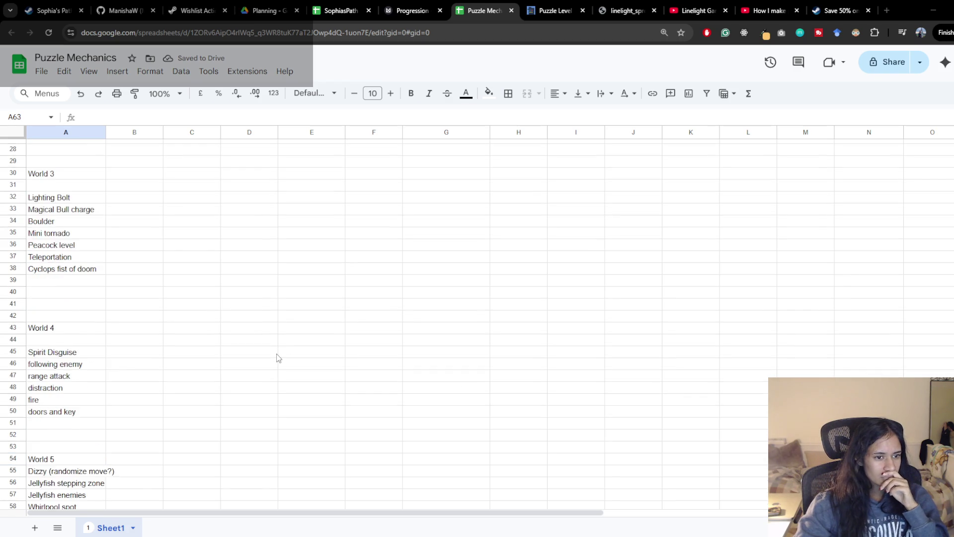
{"action": "scroll", "coordinate": [276, 356], "scroll_direction": "down", "scroll_amount": 4}
{"action": "scroll", "coordinate": [277, 360], "scroll_direction": "down", "scroll_amount": 2}
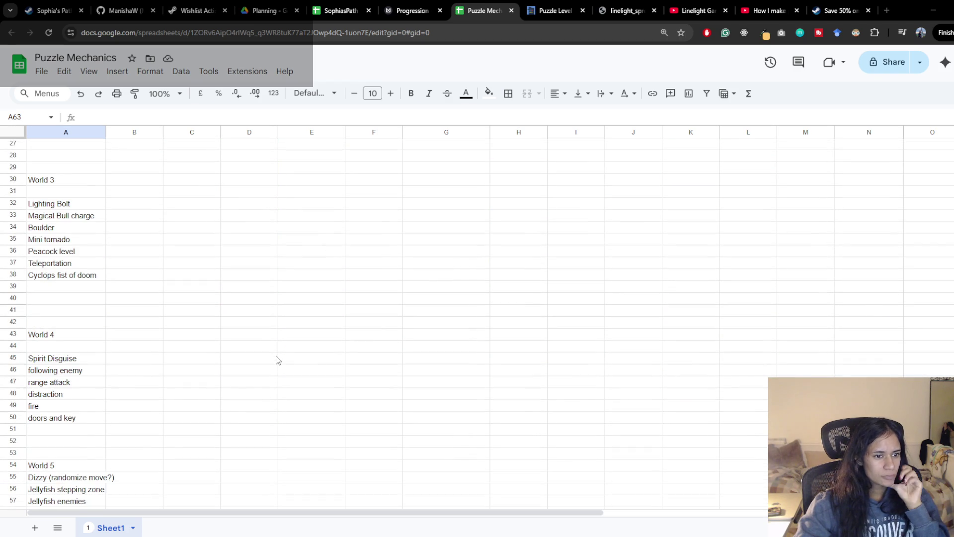
{"action": "scroll", "coordinate": [277, 360], "scroll_direction": "up", "scroll_amount": 3}
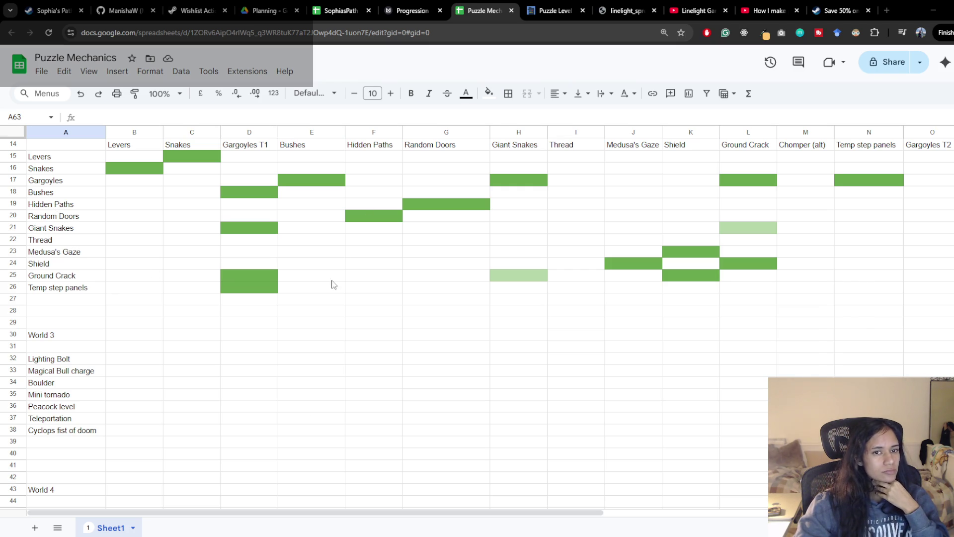
{"action": "left_click", "coordinate": [883, 7]}
Step: Search 'lara croft go levels', filter to videos, and open the All Levels + Collectibles video
{"action": "type", "text": "l"}
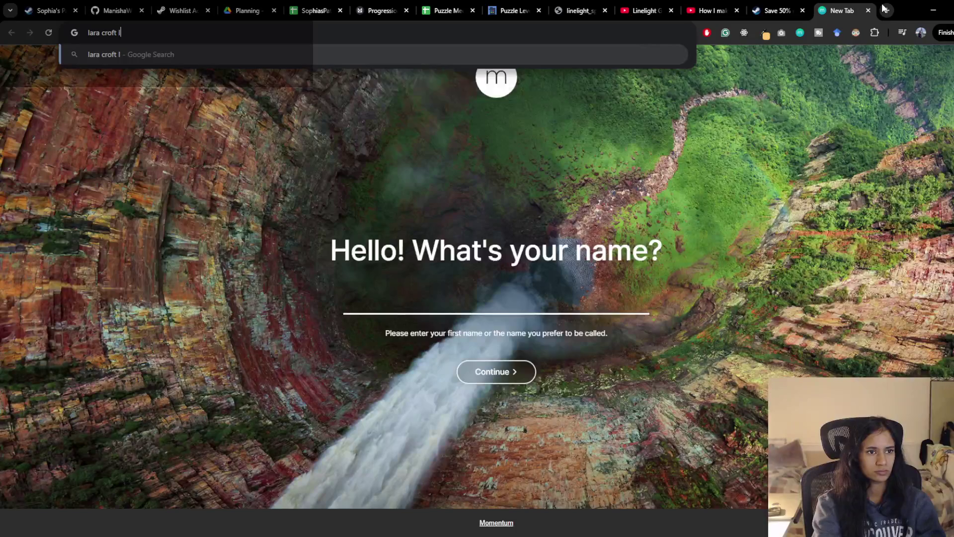
{"action": "type", "text": "ara croft go levels"}
{"action": "key", "text": "Return"}
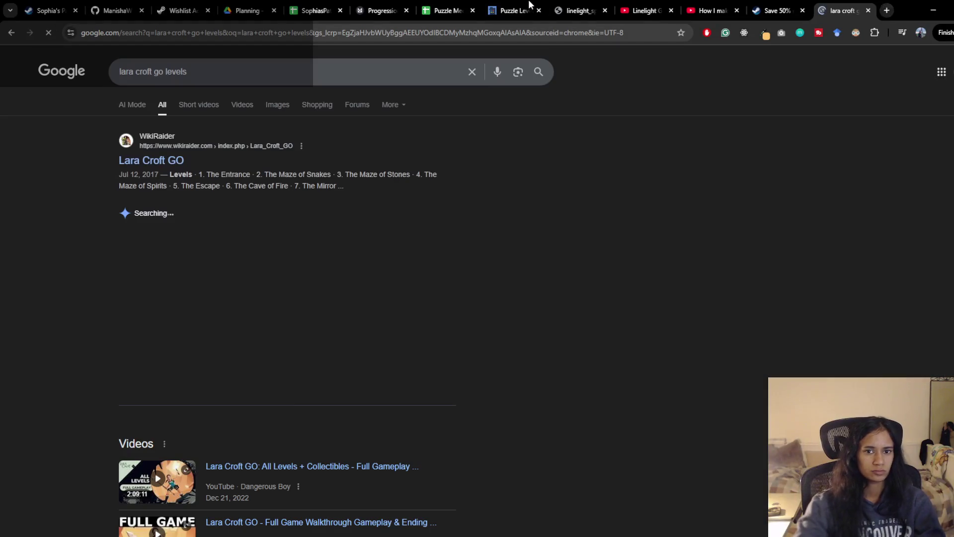
{"action": "left_click", "coordinate": [245, 103]}
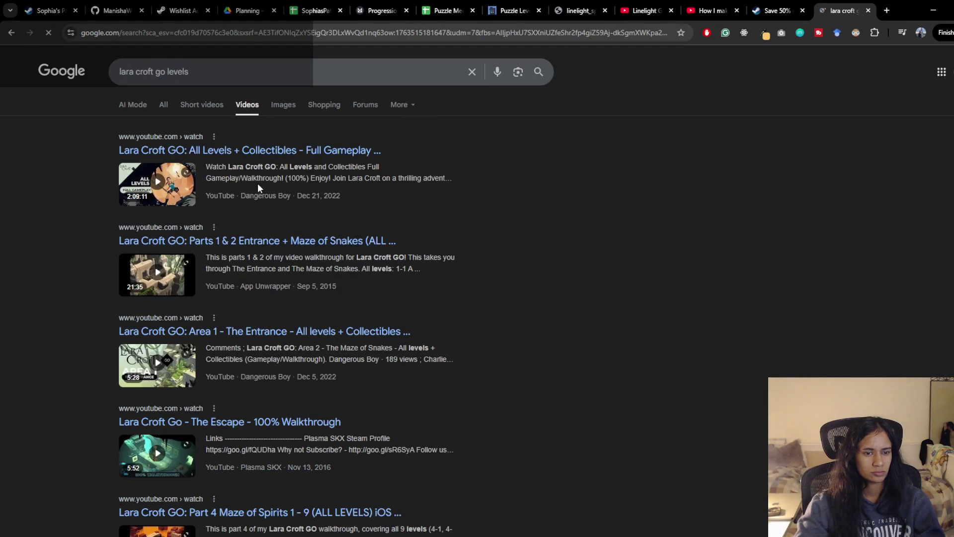
{"action": "left_click", "coordinate": [289, 151]}
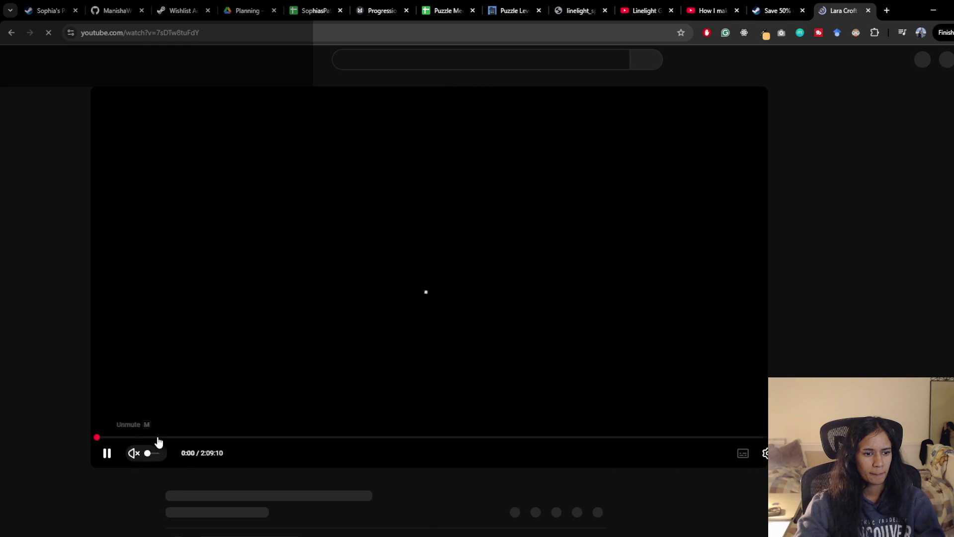
Step: Skip the Lara Croft GO walkthrough ahead to 18:08 and play from there
{"action": "left_click_drag", "start_coordinate": [157, 438], "coordinate": [171, 440]}
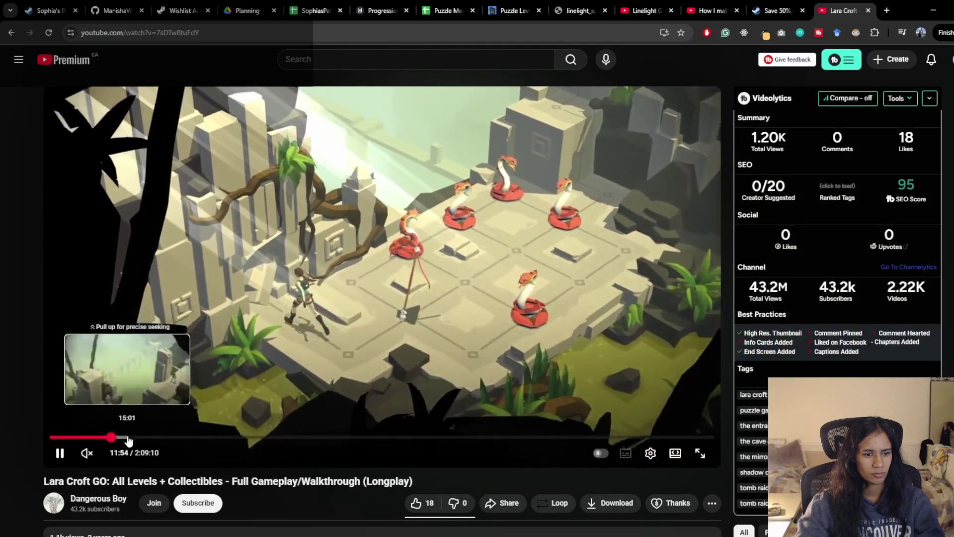
{"action": "left_click_drag", "start_coordinate": [128, 440], "coordinate": [143, 441]}
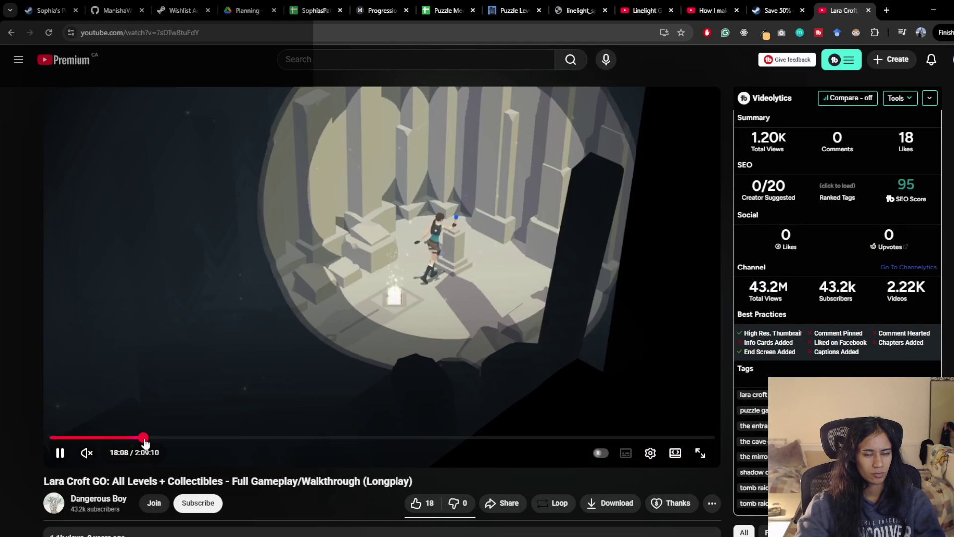
{"action": "left_click", "coordinate": [242, 288]}
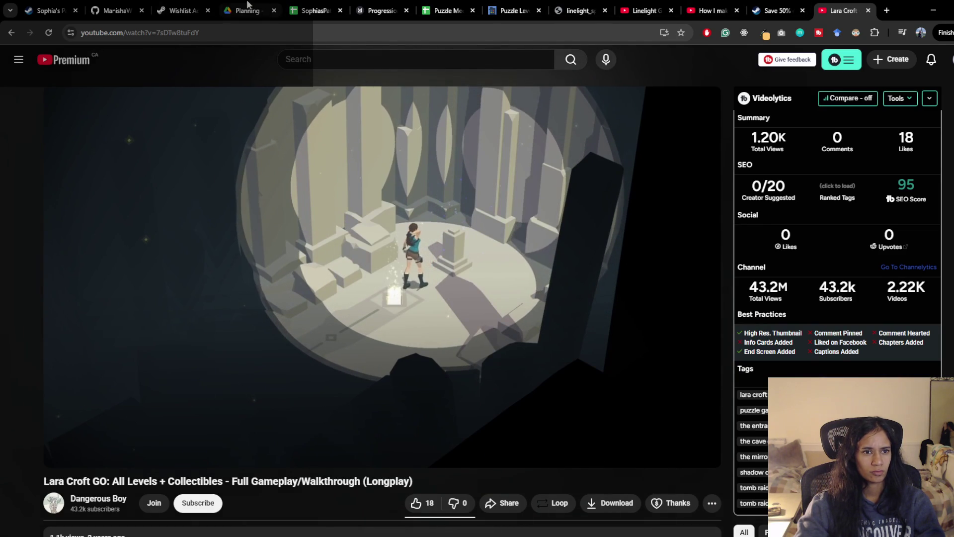
{"action": "left_click", "coordinate": [447, 10]}
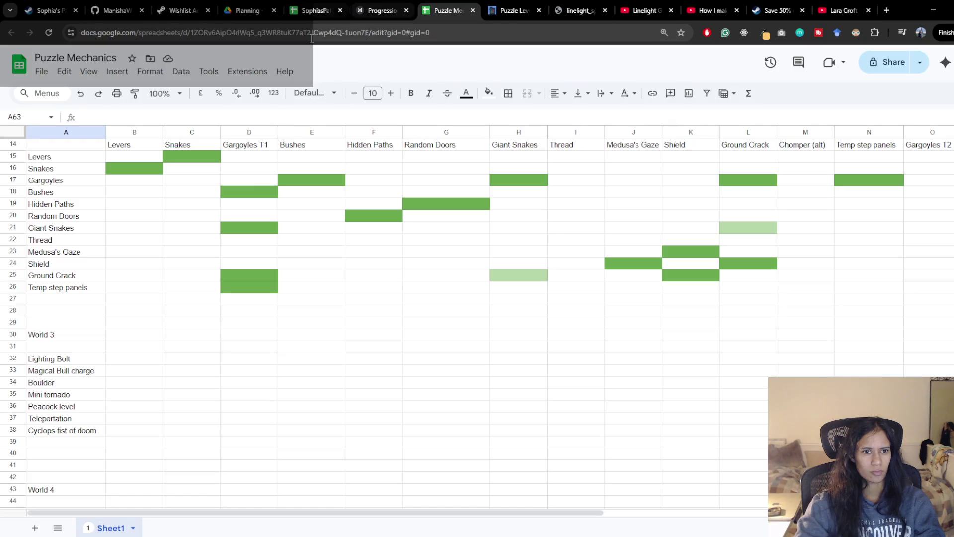
Step: Add 'snake equivalent??' in A51 below doors and key in World 4
{"action": "left_click", "coordinate": [90, 349]}
{"action": "left_click", "coordinate": [75, 431]}
{"action": "scroll", "coordinate": [74, 435], "scroll_direction": "up", "scroll_amount": 5}
{"action": "scroll", "coordinate": [74, 432], "scroll_direction": "down", "scroll_amount": 7}
{"action": "scroll", "coordinate": [76, 413], "scroll_direction": "down", "scroll_amount": 2}
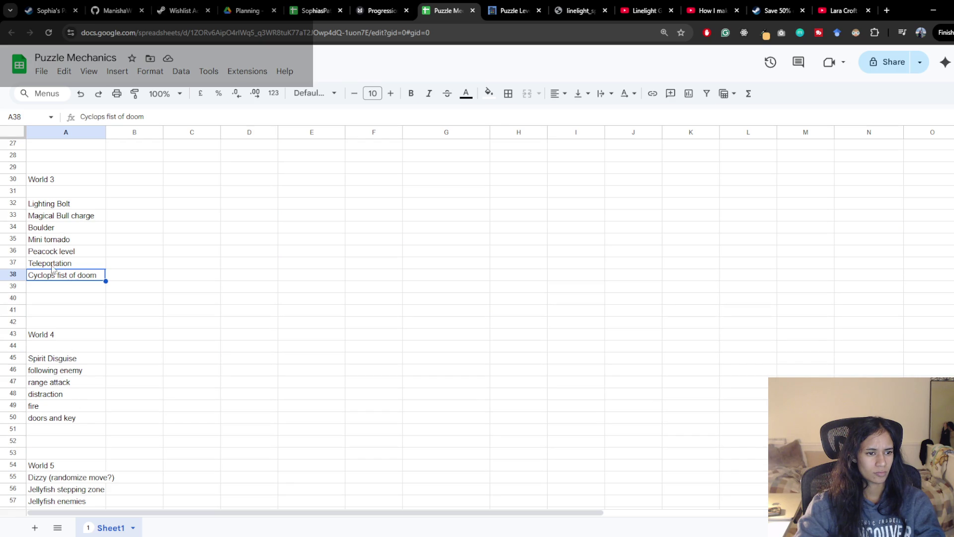
{"action": "left_click", "coordinate": [59, 429]}
{"action": "type", "text": "snake equivalent??"}
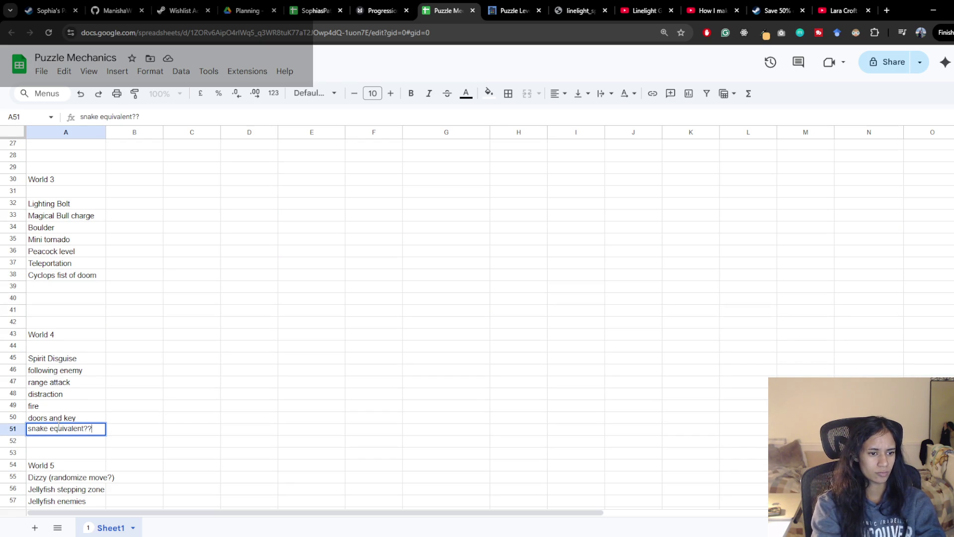
{"action": "key", "text": "Return"}
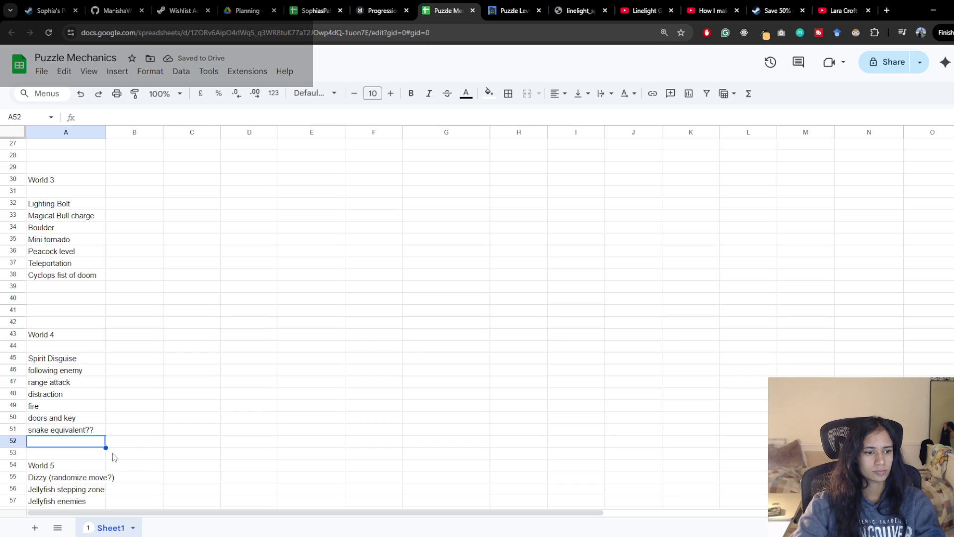
{"action": "scroll", "coordinate": [79, 401], "scroll_direction": "down", "scroll_amount": 1}
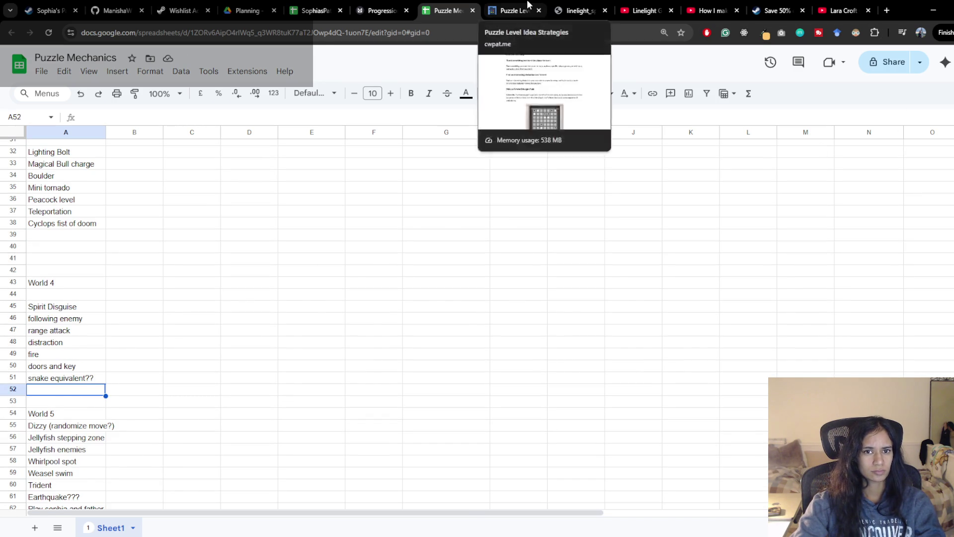
Step: Close the linelight spreadsheet image and the Save 50% store page, returning to the walkthrough video
{"action": "left_click", "coordinate": [513, 10]}
{"action": "left_click", "coordinate": [561, 6]}
{"action": "left_click", "coordinate": [437, 5]}
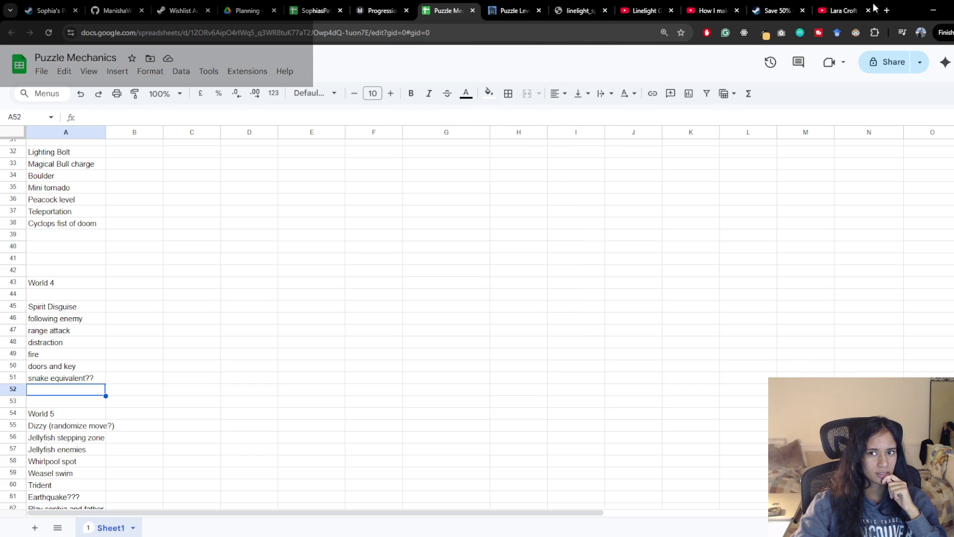
{"action": "scroll", "coordinate": [131, 407], "scroll_direction": "up", "scroll_amount": 2}
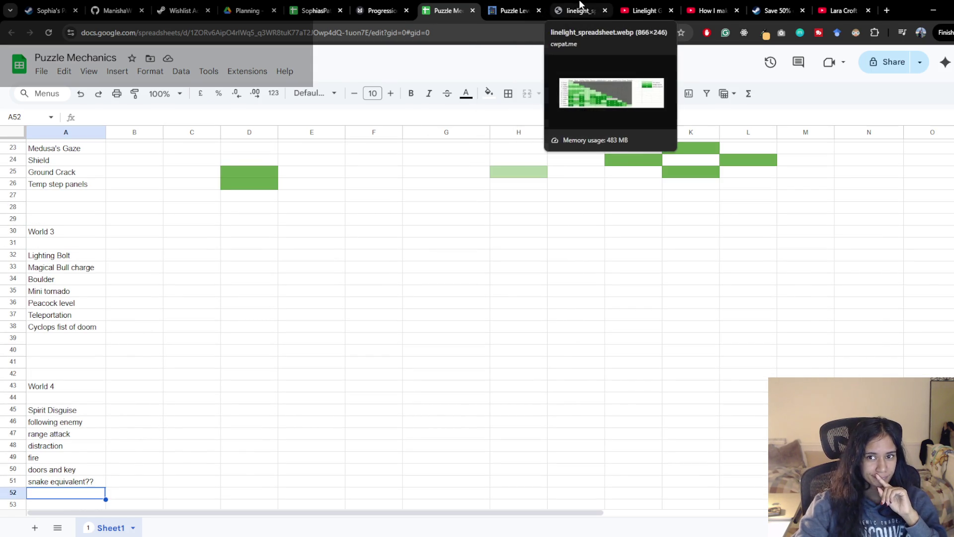
{"action": "left_click", "coordinate": [605, 10]}
{"action": "left_click", "coordinate": [736, 11]}
{"action": "left_click", "coordinate": [721, 10]}
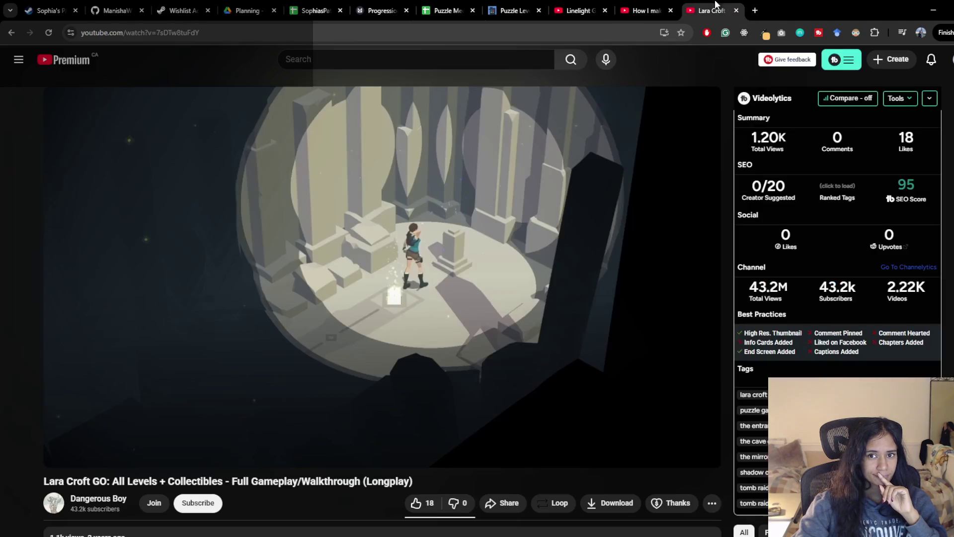
Step: Play the walkthrough, skipping ahead through 22:27 and 26:34, and pause at 30:11
{"action": "key", "text": "ctrl+shift+t"}
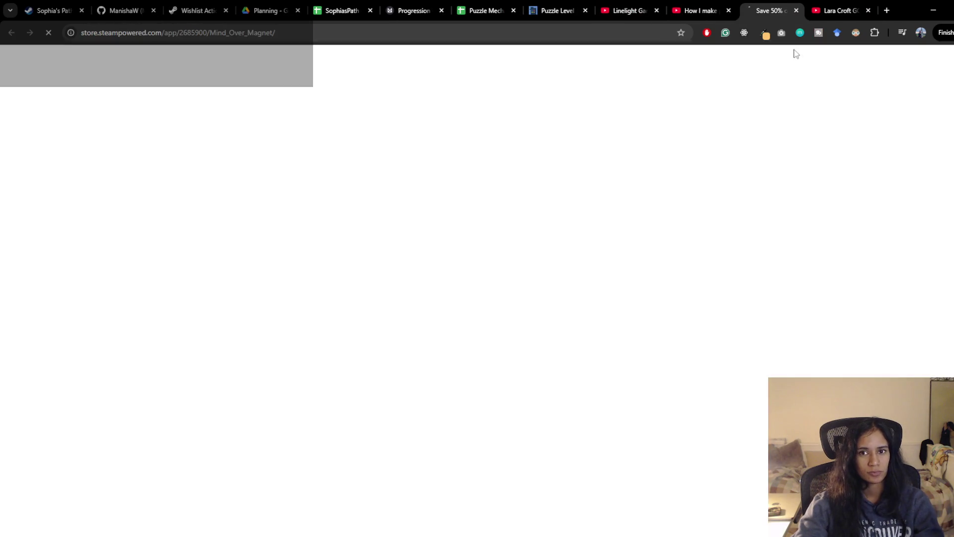
{"action": "key", "text": "ctrl+w"}
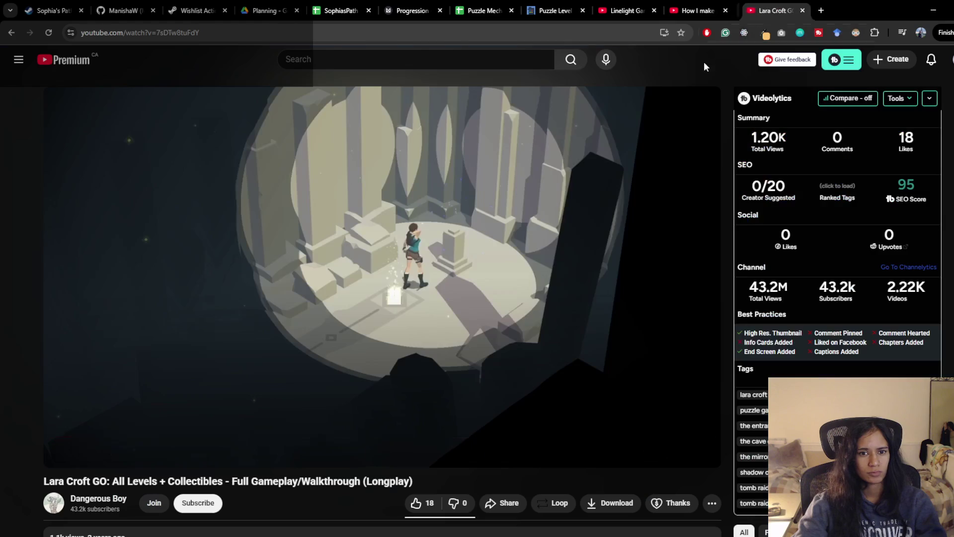
{"action": "left_click", "coordinate": [191, 383]}
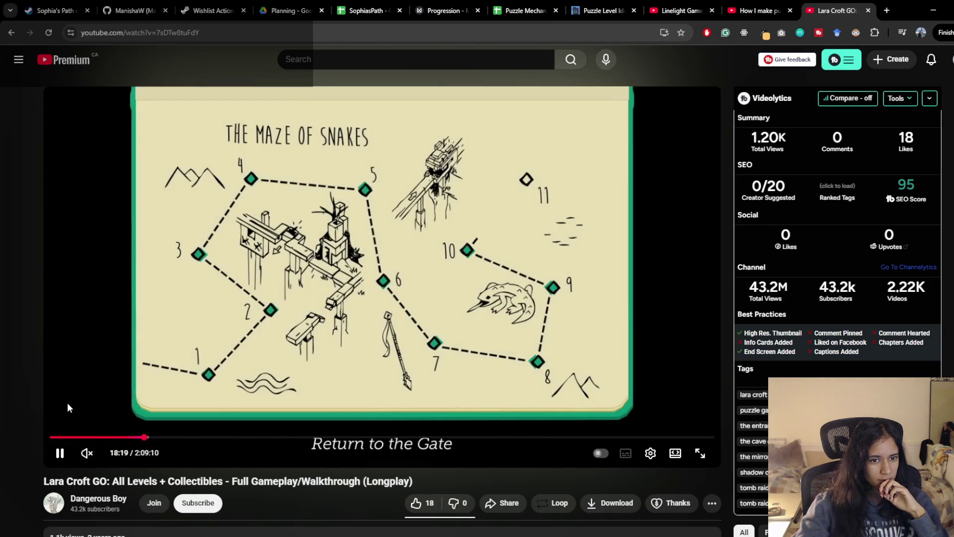
{"action": "left_click", "coordinate": [166, 437]}
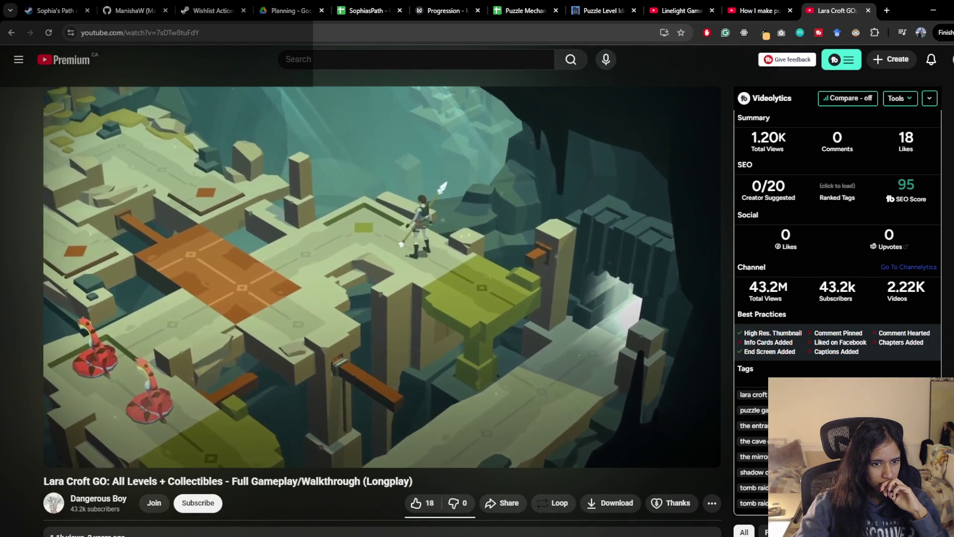
{"action": "left_click_drag", "start_coordinate": [181, 437], "coordinate": [188, 438]}
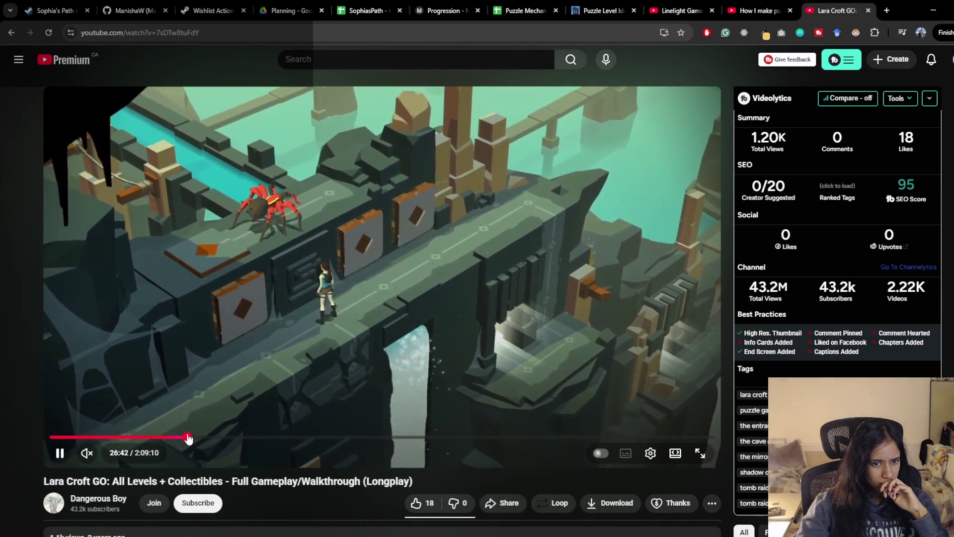
{"action": "left_click", "coordinate": [205, 439]}
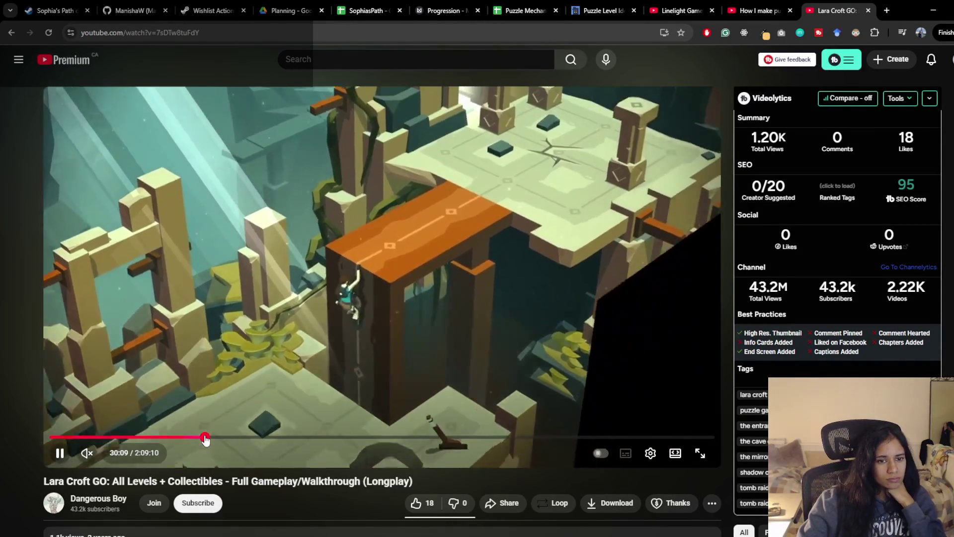
{"action": "key", "text": "space"}
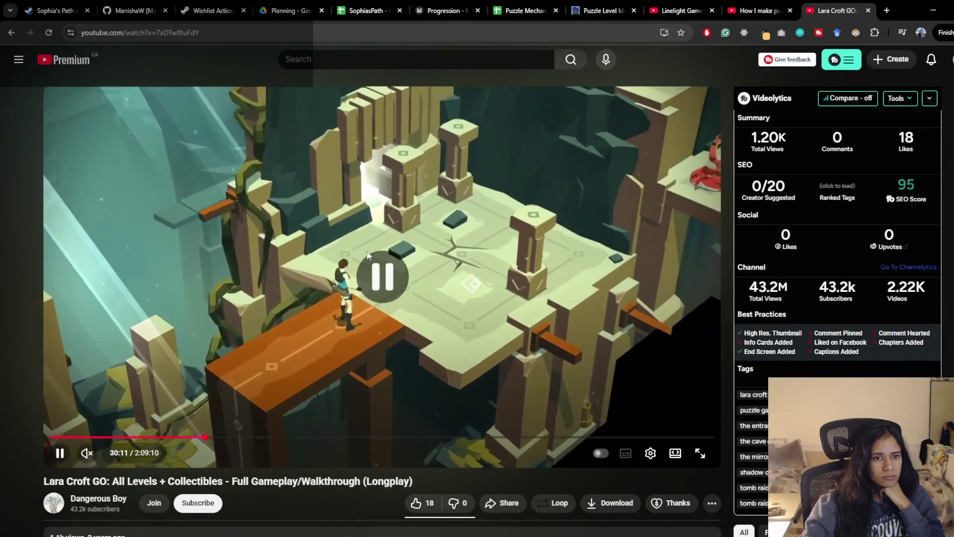
{"action": "left_click", "coordinate": [386, 5]}
{"action": "left_click", "coordinate": [541, 5]}
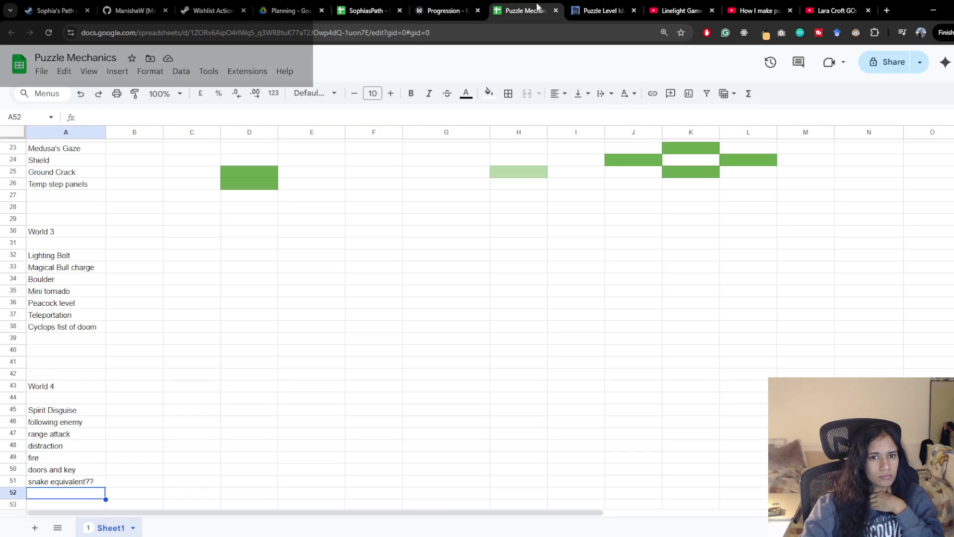
Step: Add Crack in A39 under World 3 and burn in A52 under World 4
{"action": "left_click", "coordinate": [64, 340]}
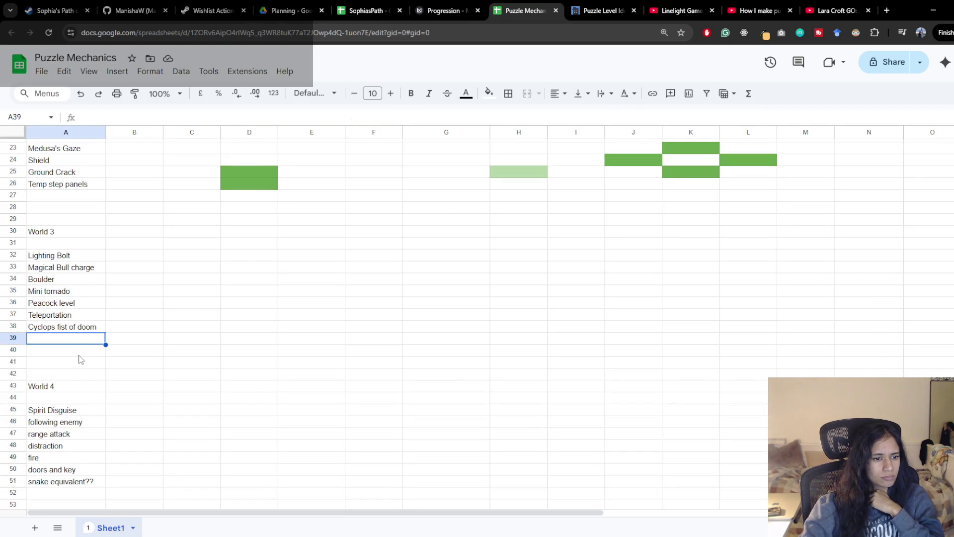
{"action": "type", "text": "Crack"}
{"action": "key", "text": "Return"}
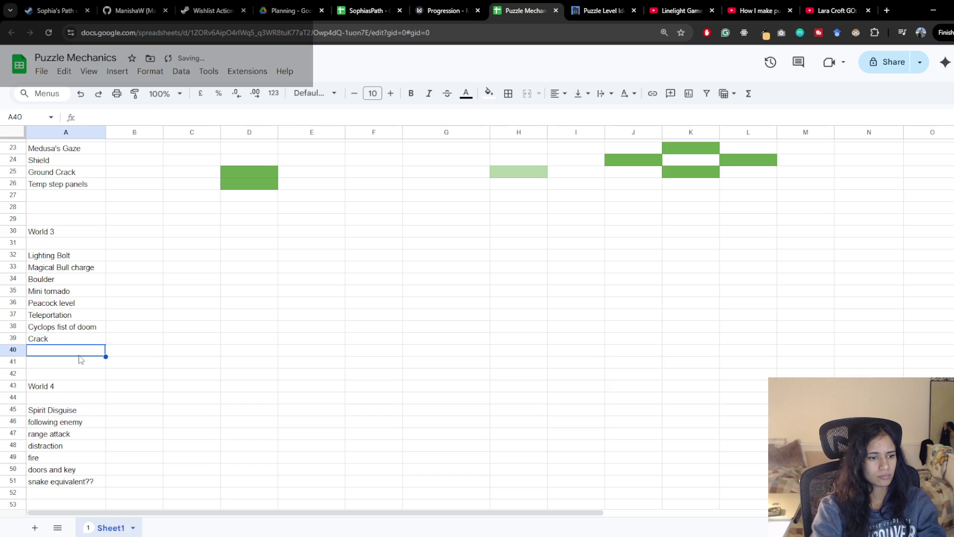
{"action": "scroll", "coordinate": [96, 404], "scroll_direction": "down", "scroll_amount": 2}
{"action": "left_click", "coordinate": [84, 441]}
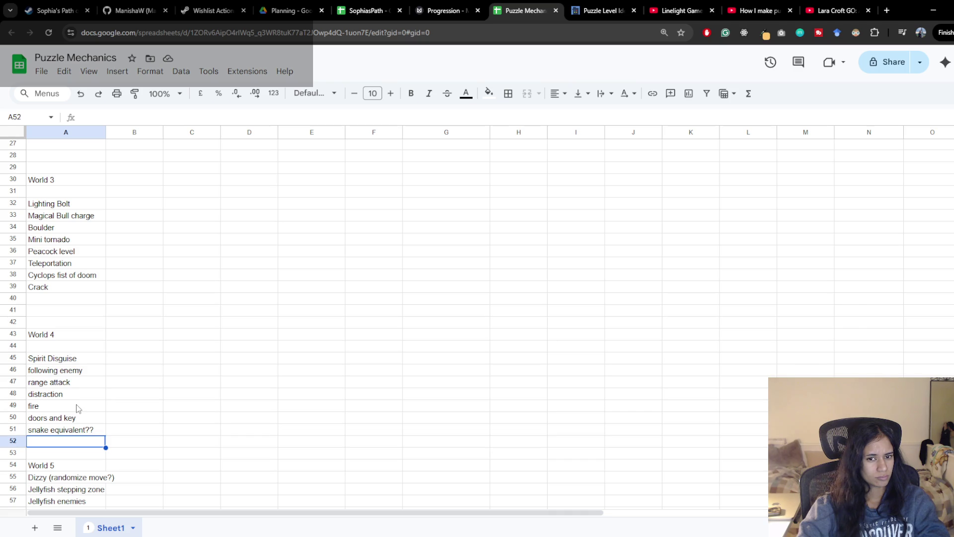
{"action": "type", "text": "burn"}
{"action": "key", "text": "Return"}
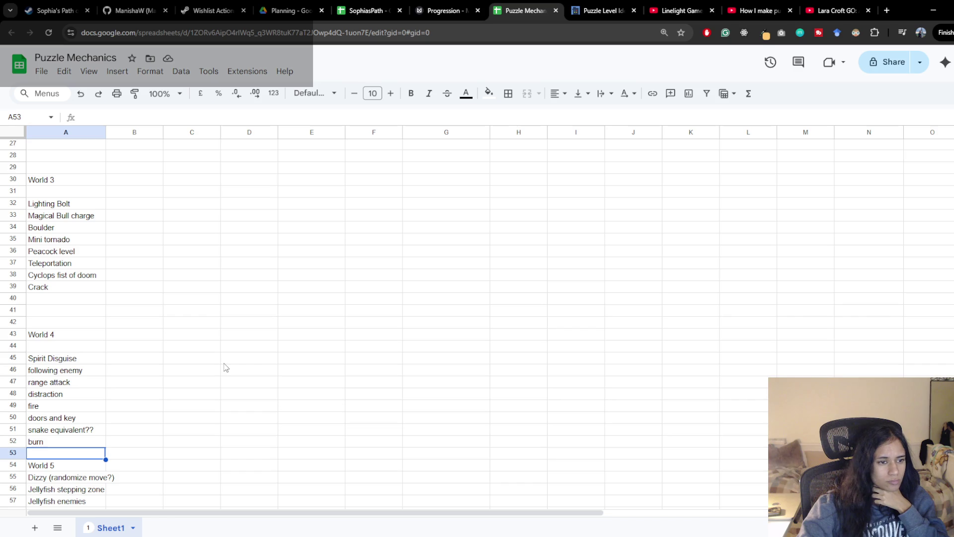
Step: Enter "regrow" with quotation marks in A40 to close out World 3
{"action": "left_click", "coordinate": [96, 303]}
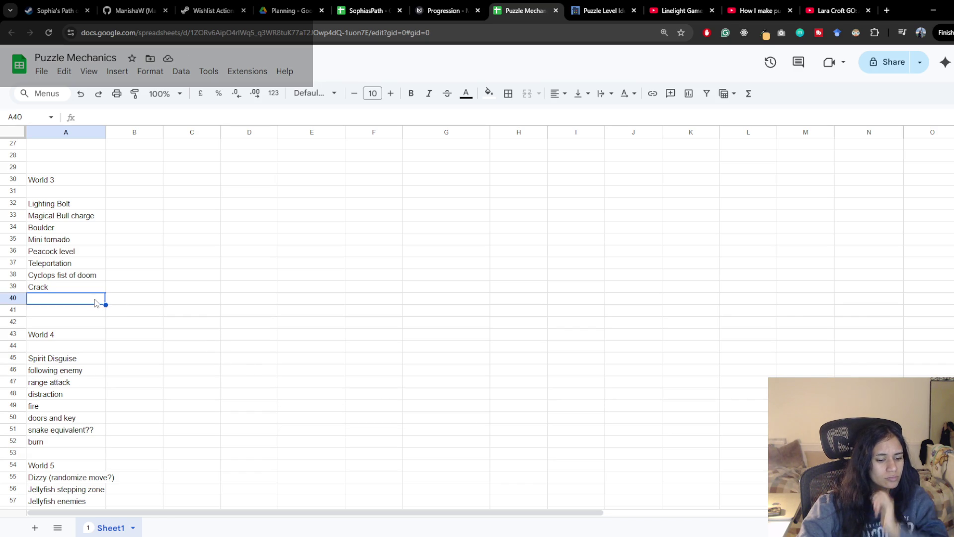
{"action": "type", "text": "regrow\""}
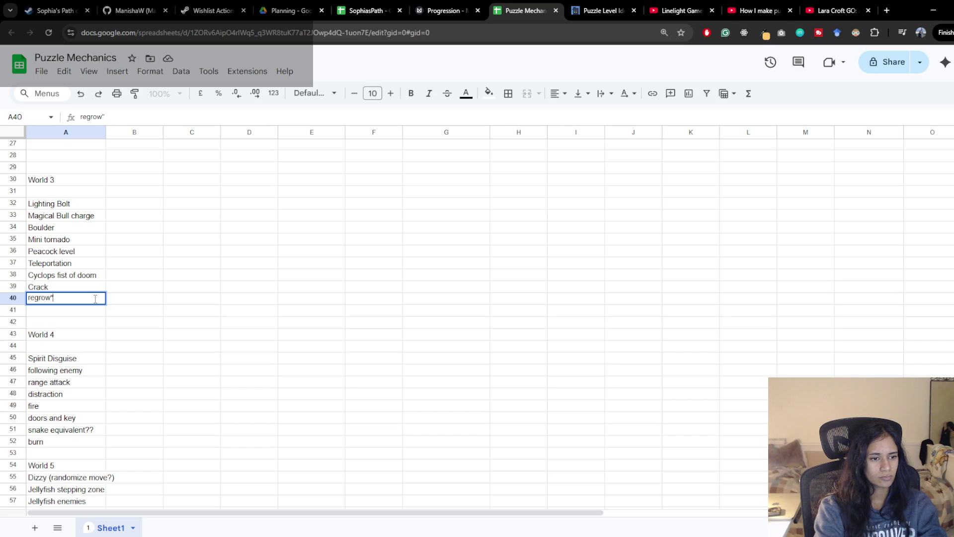
{"action": "key", "text": "ctrl+Return"}
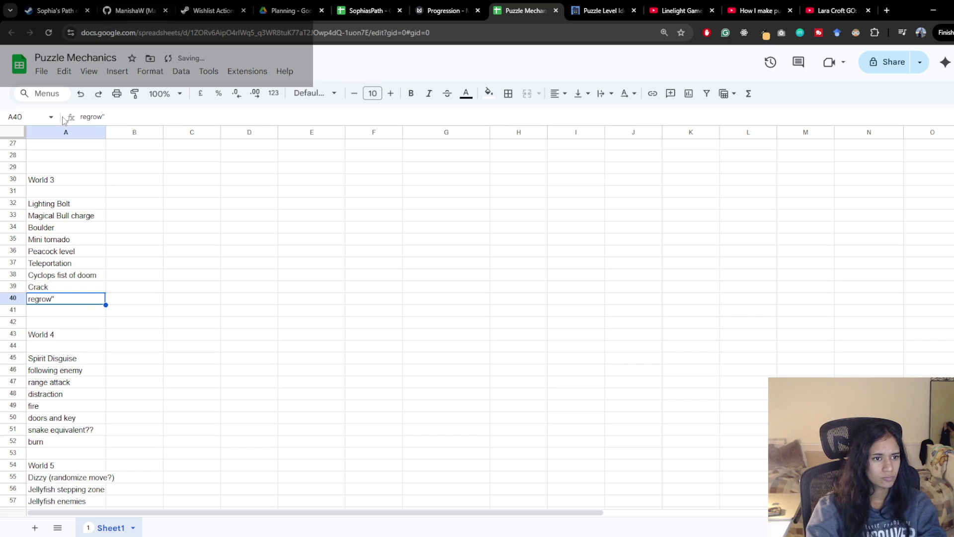
{"action": "left_click", "coordinate": [87, 116]}
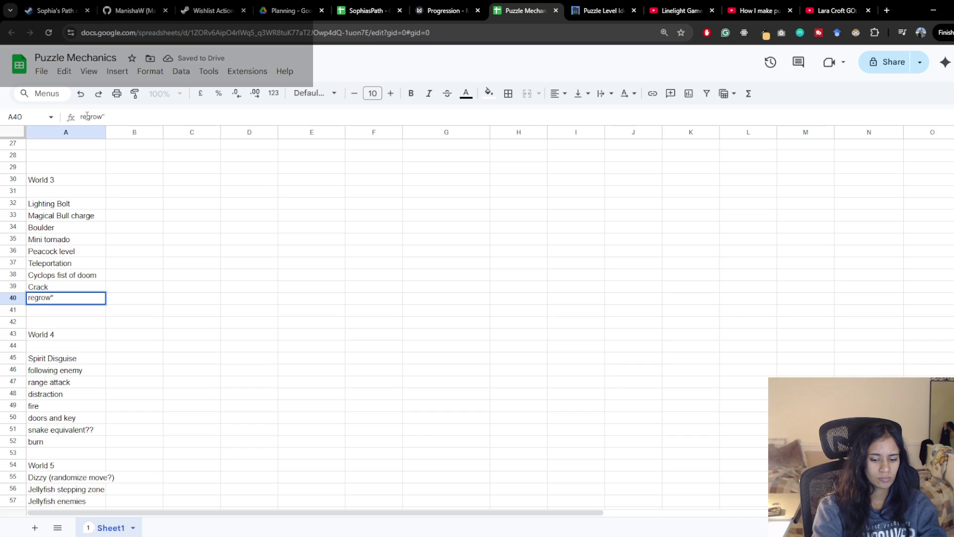
{"action": "key", "text": "Home"}
{"action": "type", "text": "\""}
{"action": "key", "text": "Return"}
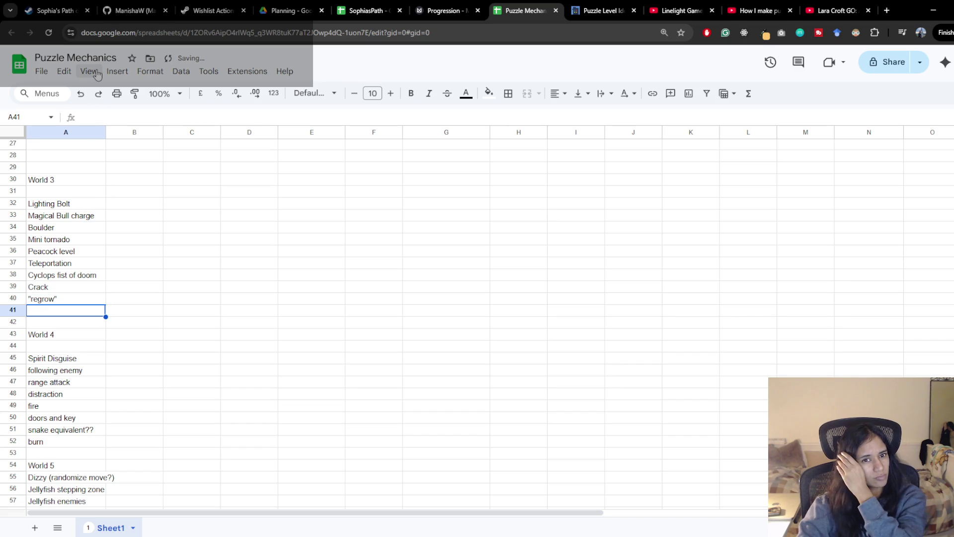
{"action": "left_click", "coordinate": [370, 11]}
{"action": "left_click", "coordinate": [458, 6]}
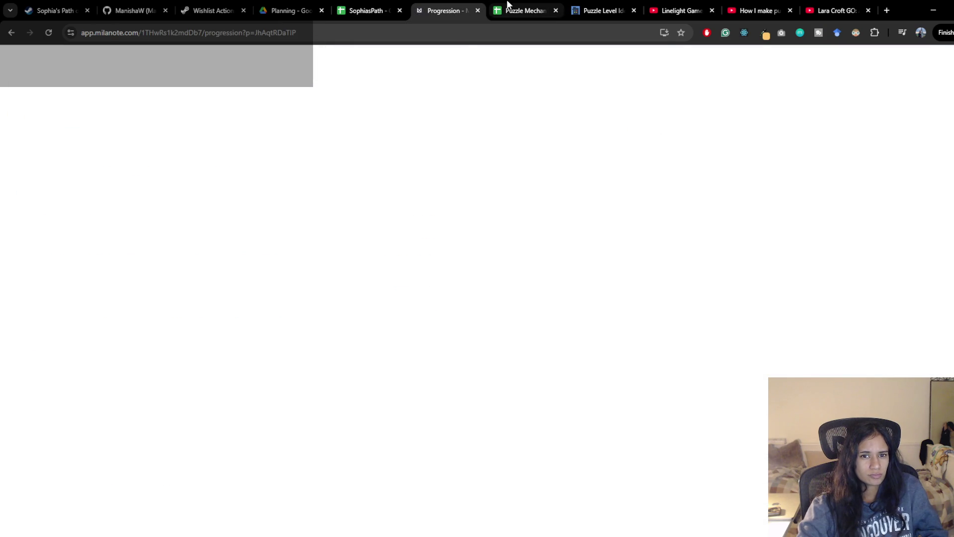
{"action": "left_click", "coordinate": [506, 5]}
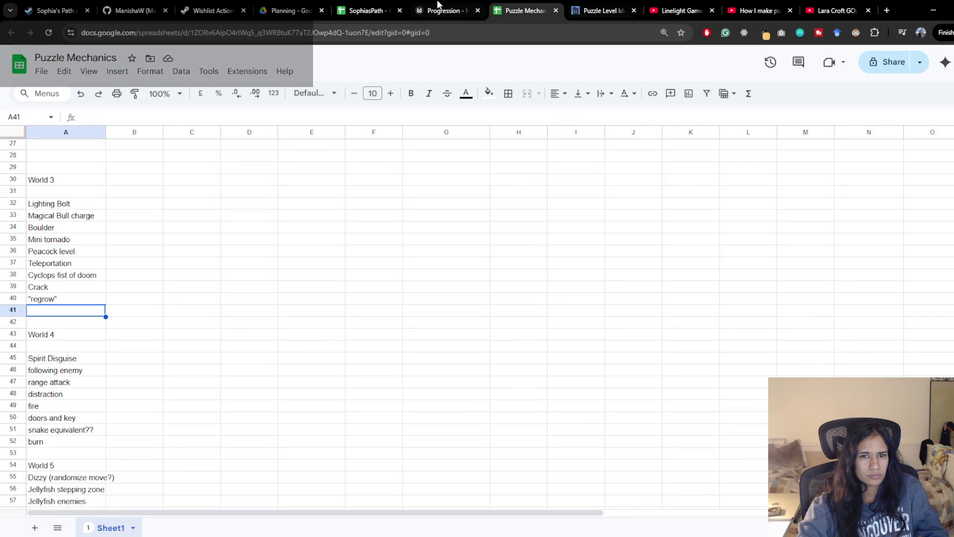